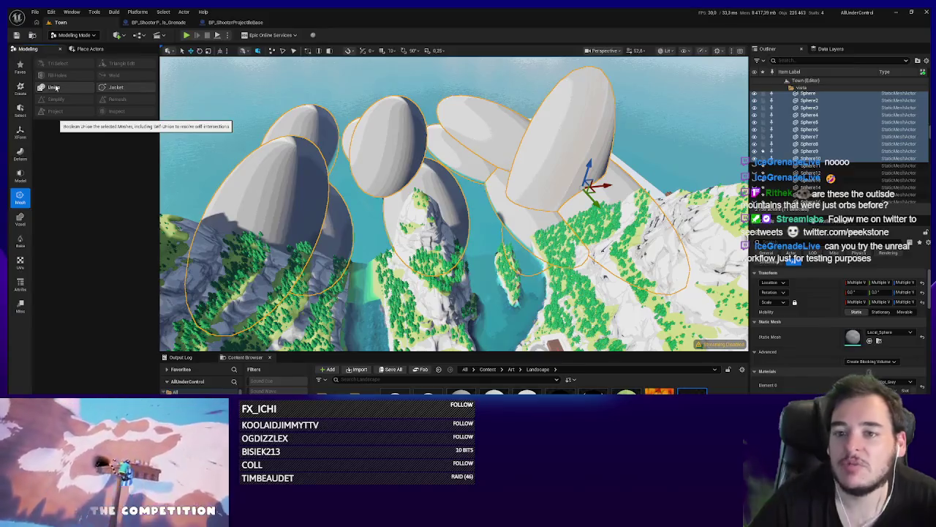
# Step: Union the selected spheres over the mountains and accept, producing the combined mesh actor Merge
pyautogui.click(56, 88)
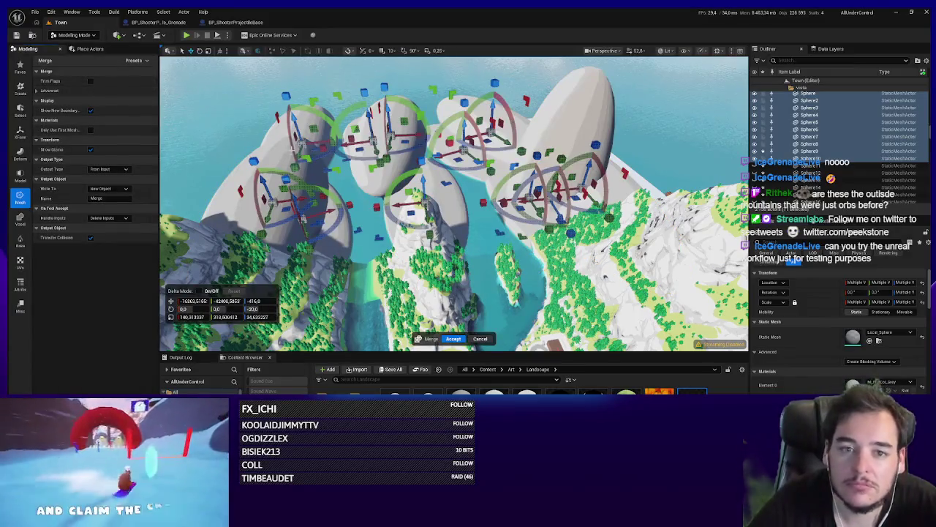
pyautogui.moveTo(474, 249); pyautogui.dragTo(453, 198)
pyautogui.scroll(-4, 453, 204)
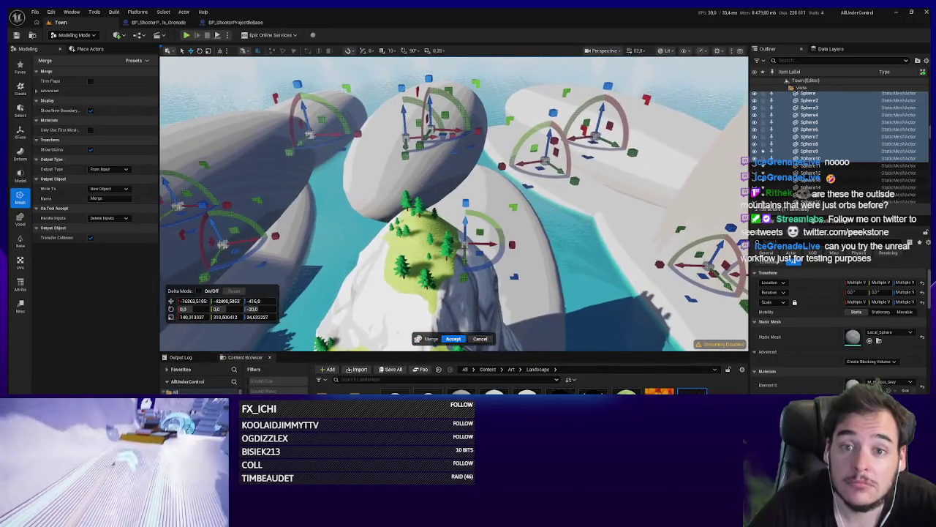
pyautogui.scroll(-2, 454, 209)
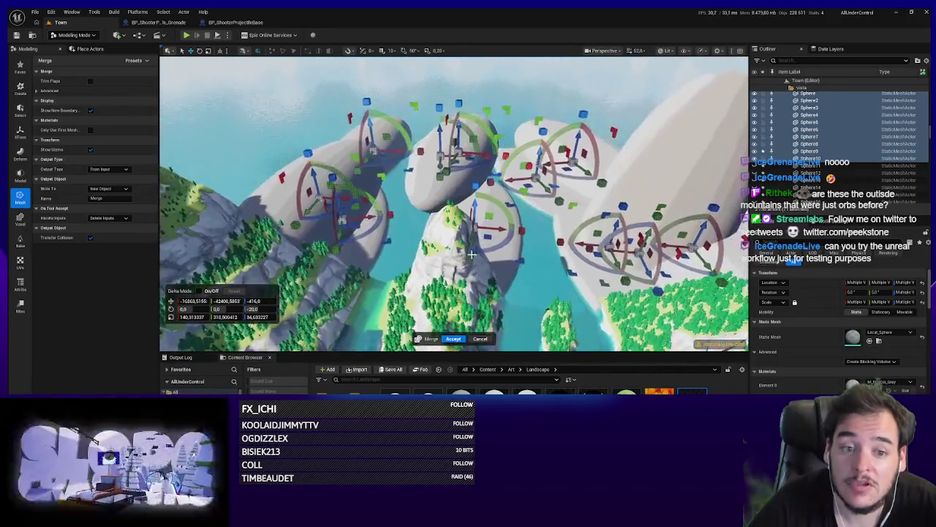
pyautogui.click(453, 339)
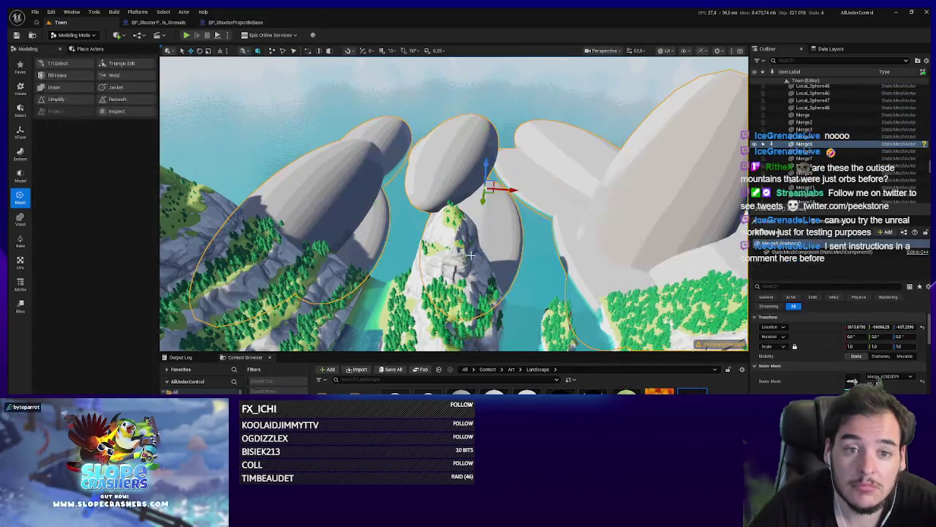
pyautogui.scroll(3, 454, 219)
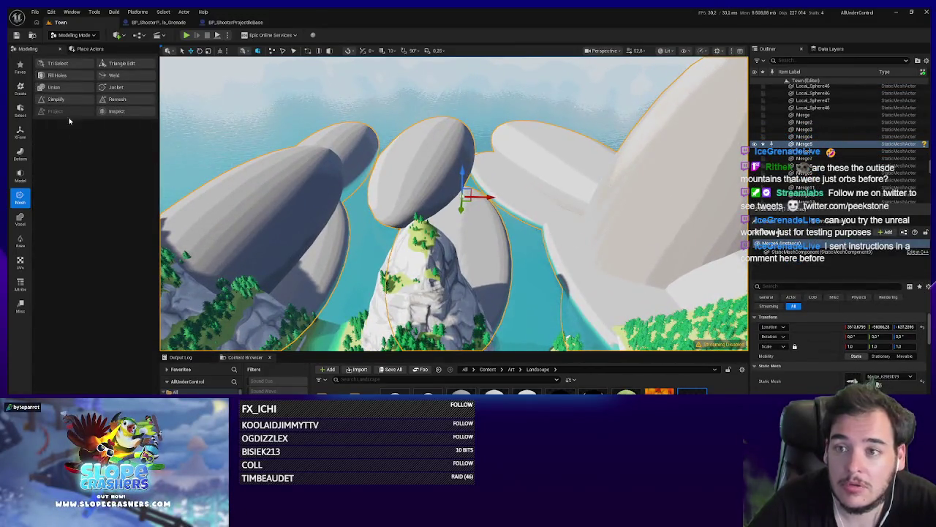
pyautogui.click(56, 99)
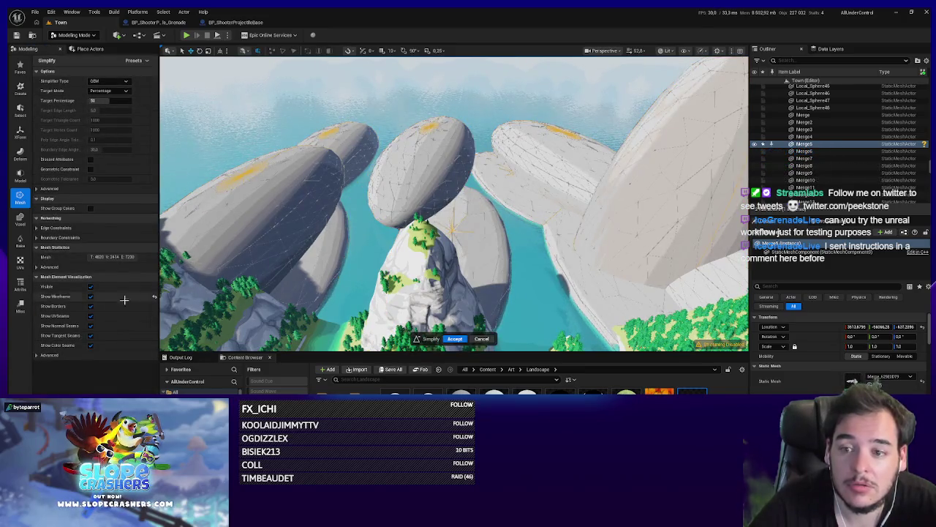
pyautogui.moveTo(107, 97); pyautogui.dragTo(80, 98)
pyautogui.press('Return')
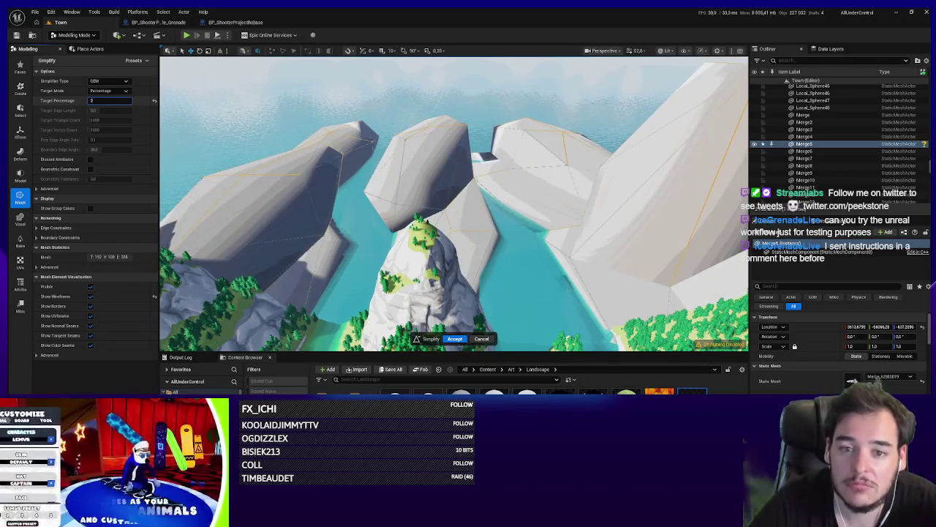
pyautogui.write('1')
pyautogui.press('Return')
pyautogui.write('2')
pyautogui.press('Return')
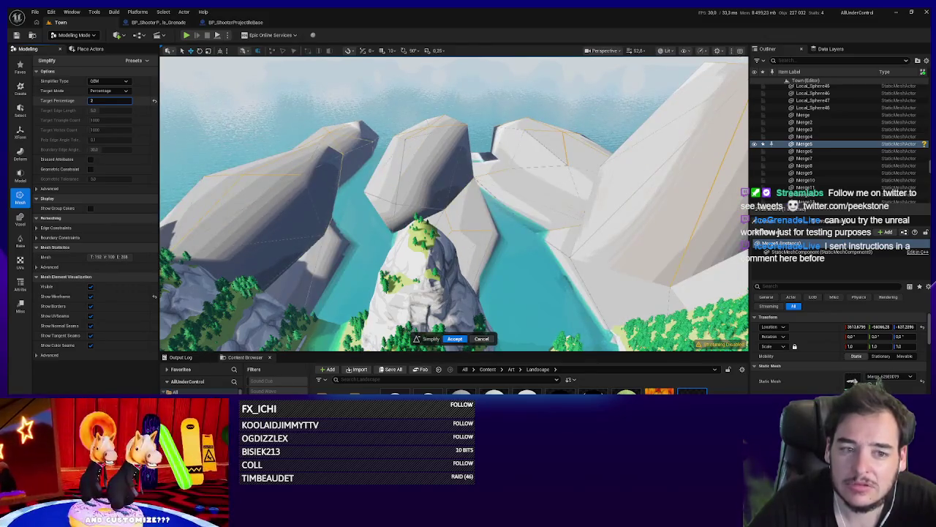
pyautogui.write('10')
pyautogui.press('Return')
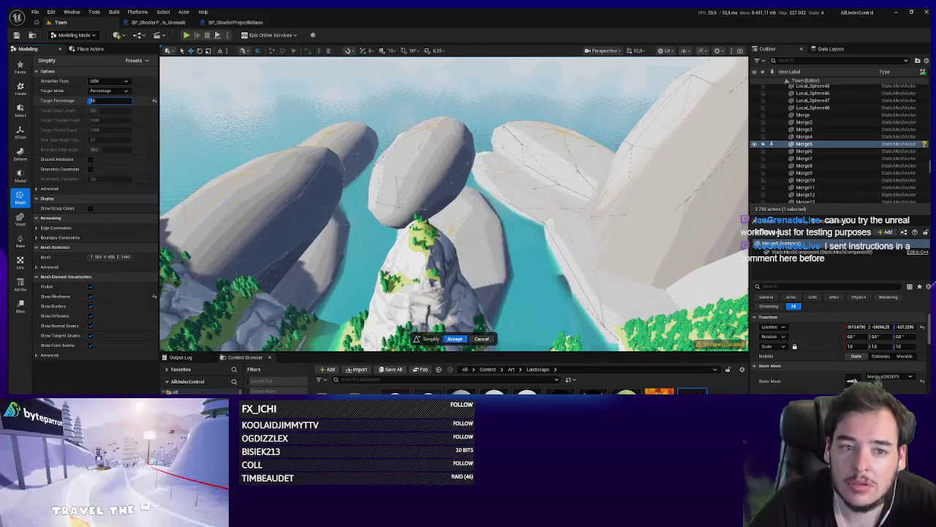
pyautogui.write('2')
pyautogui.press('Return')
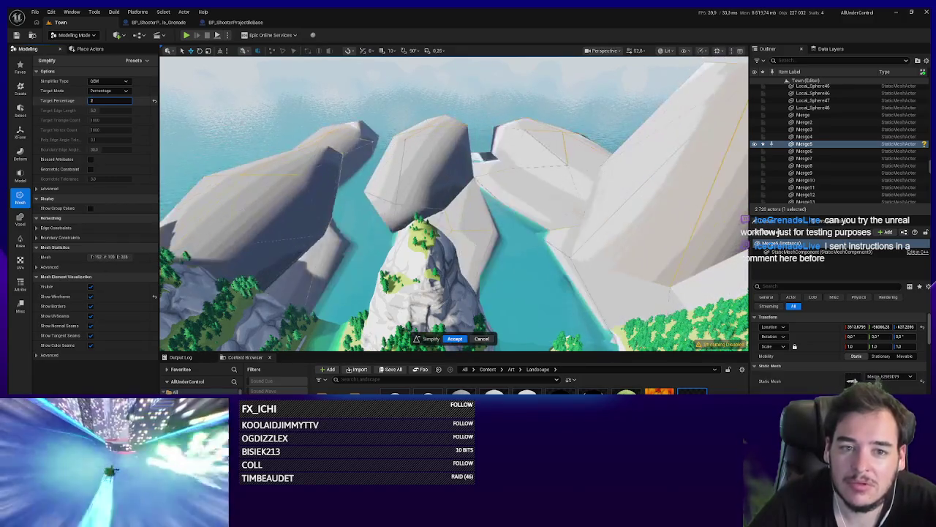
pyautogui.write('100')
pyautogui.press('Return')
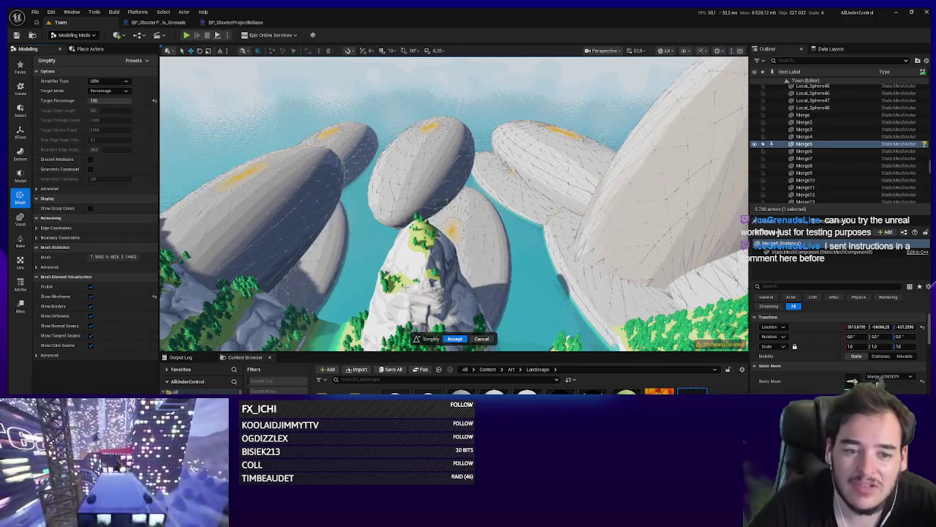
pyautogui.click(482, 339)
pyautogui.press('f')
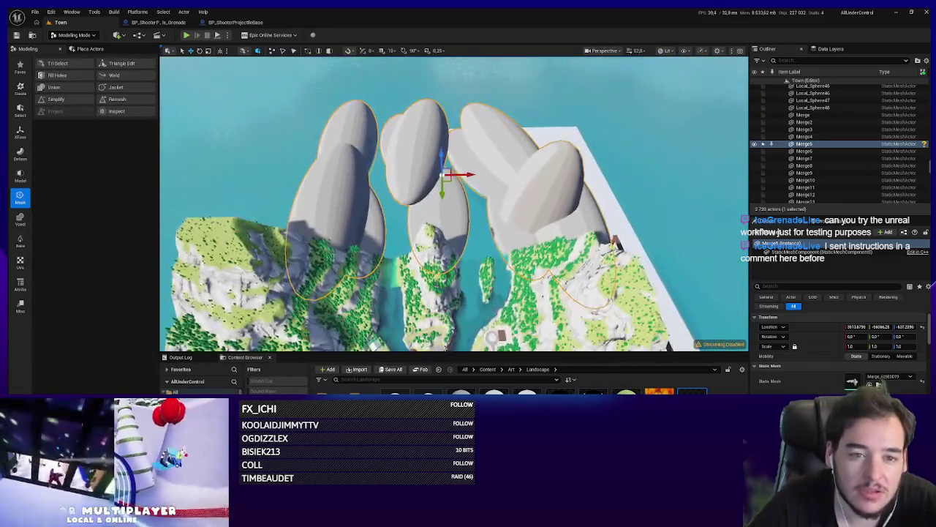
# Step: Export the selected merged mesh as FBX via File > Export Selected, then switch to Blender
pyautogui.rightClick(459, 272)
pyautogui.moveTo(490, 285)
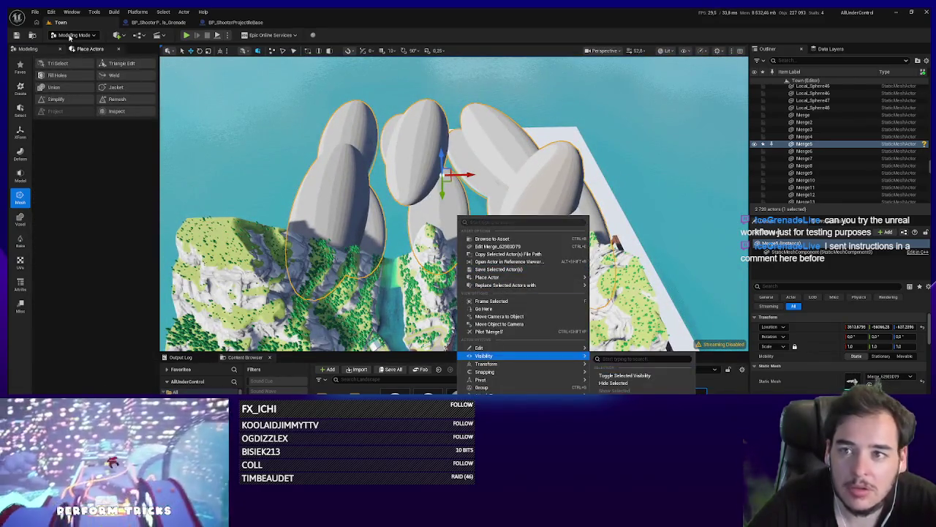
pyautogui.click(34, 12)
pyautogui.click(93, 156)
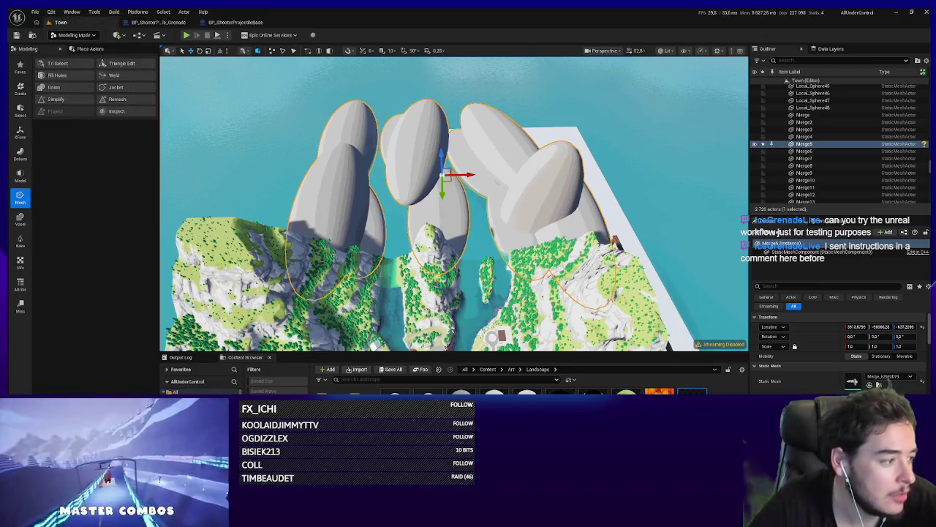
pyautogui.hotkey('alt', 'Tab')
pyautogui.click(510, 341)
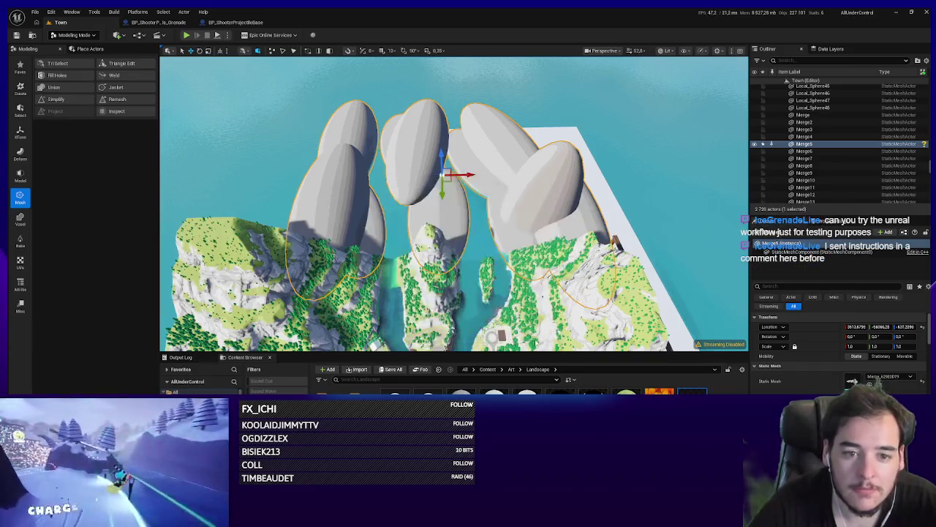
pyautogui.hotkey('alt', 'Tab')
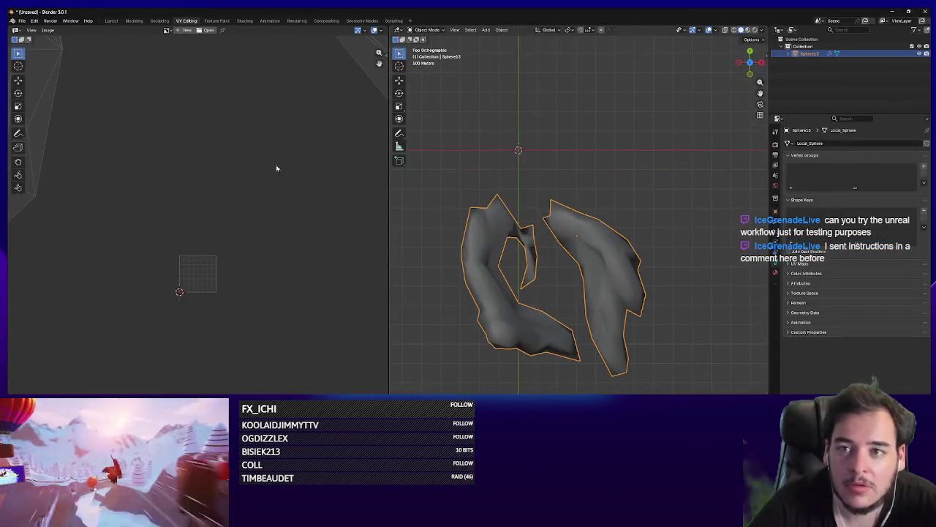
# Step: Import the exported FBX into Blender, frame the ellipsoids and check them in Edit Mode
pyautogui.click(22, 20)
pyautogui.moveTo(34, 123)
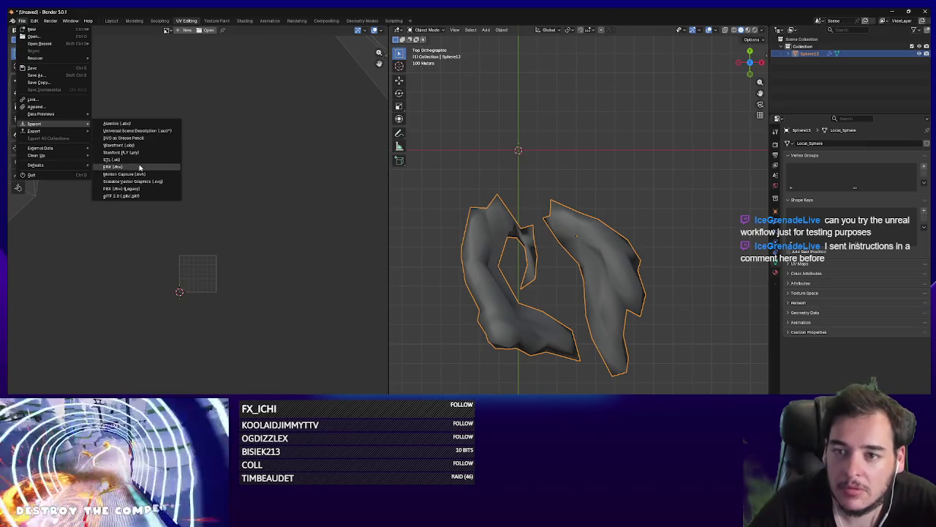
pyautogui.click(162, 168)
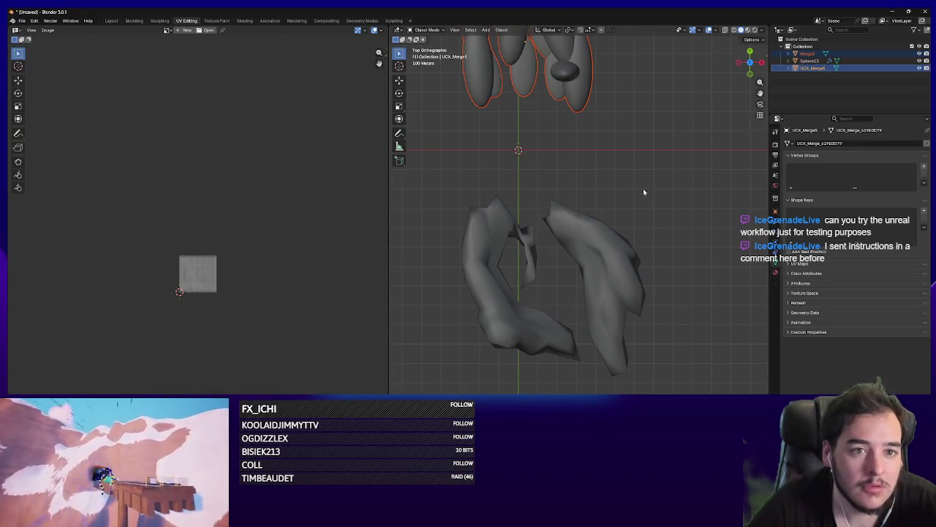
pyautogui.press('KP_Decimal')
pyautogui.scroll(3, 618, 342)
pyautogui.press('Tab')
pyautogui.press('a')
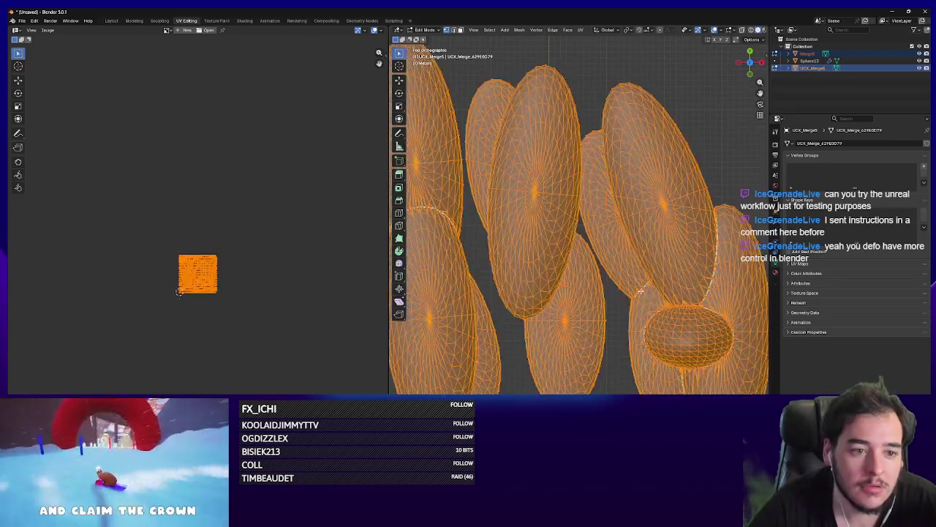
pyautogui.press('Tab')
# Step: Voxel-remesh Merge5 at a 10 m voxel size, then close the unresponsive Blender window
pyautogui.click(797, 302)
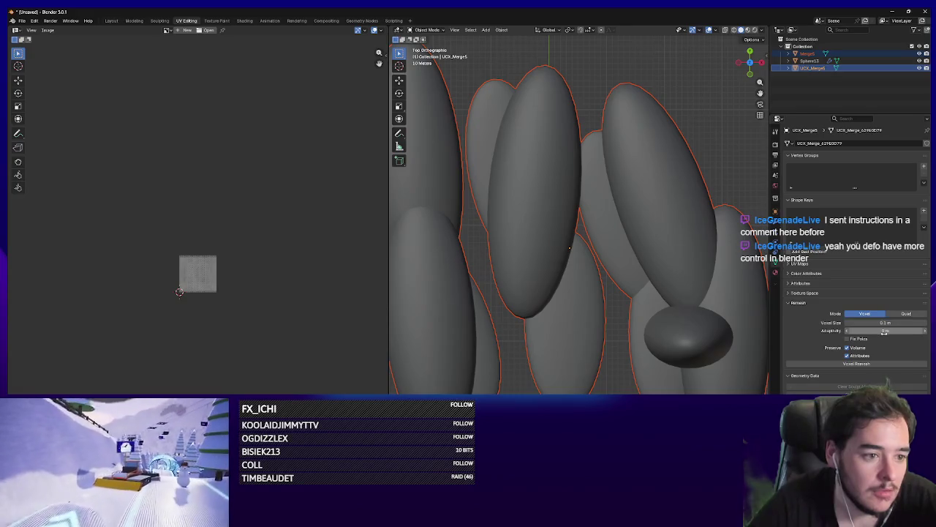
pyautogui.click(692, 382)
pyautogui.scroll(-3, 691, 382)
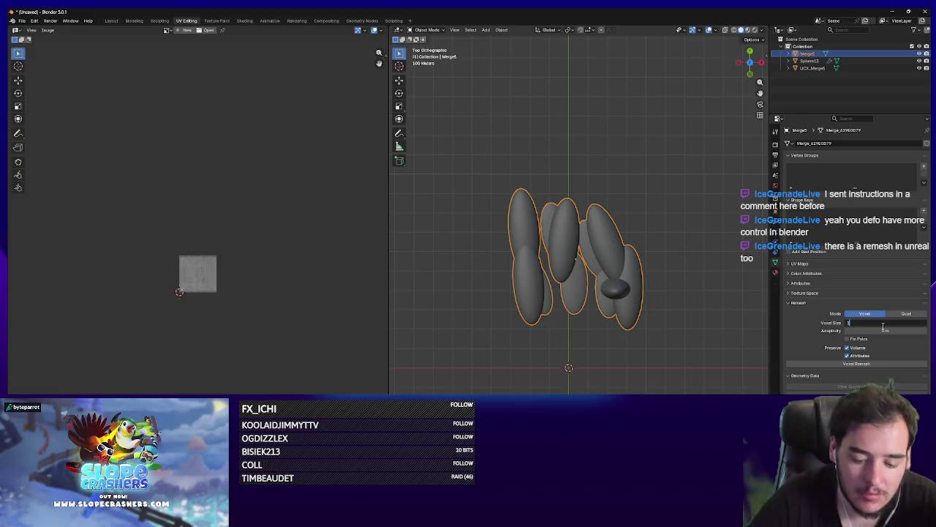
pyautogui.write('0')
pyautogui.click(871, 363)
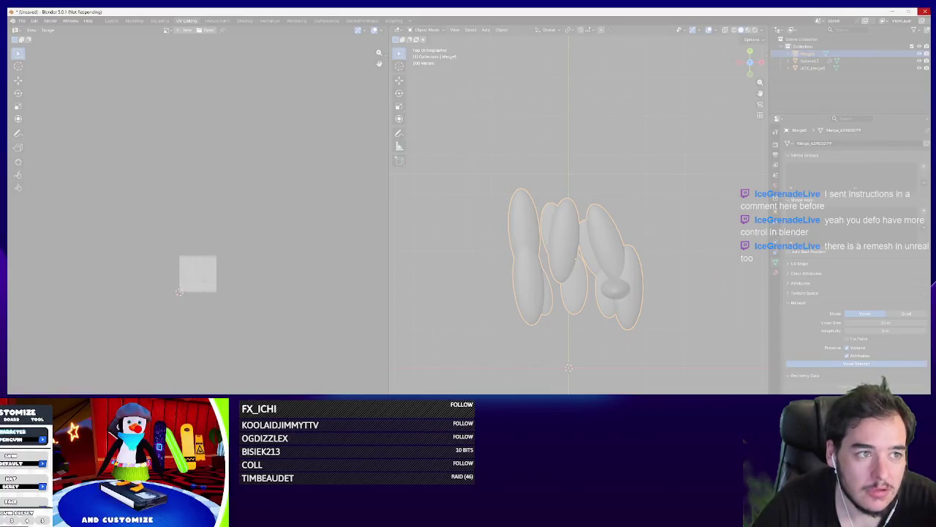
pyautogui.click(926, 10)
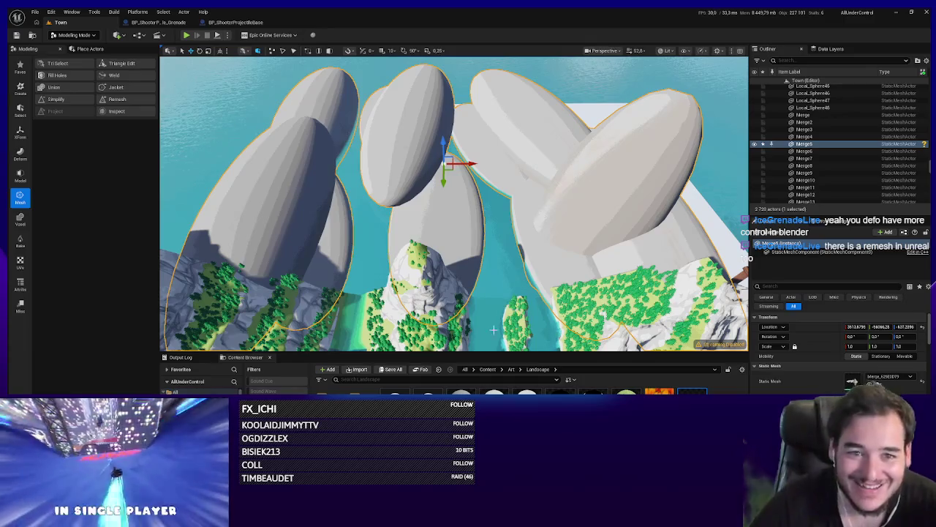
pyautogui.click(116, 99)
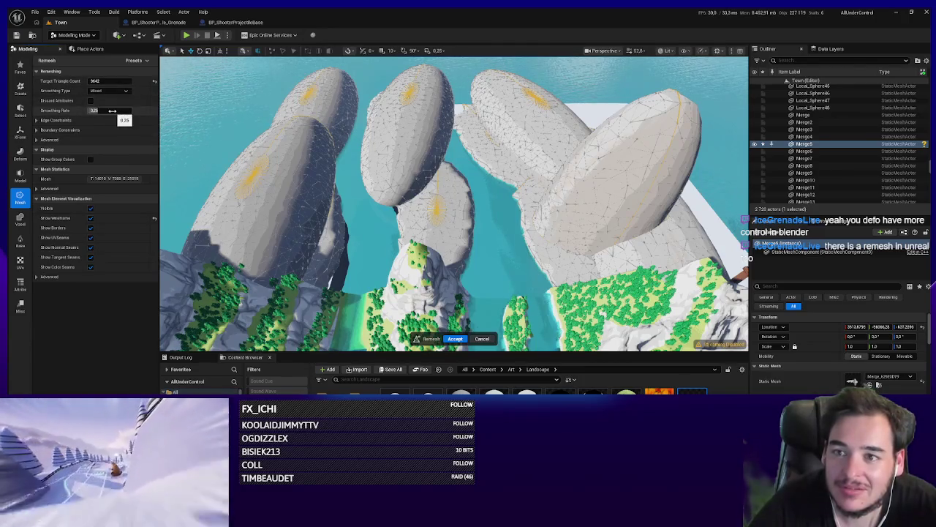
pyautogui.moveTo(106, 81)
pyautogui.mouseDown()
pyautogui.moveTo(80, 81)
pyautogui.moveTo(110, 80)
pyautogui.mouseUp()
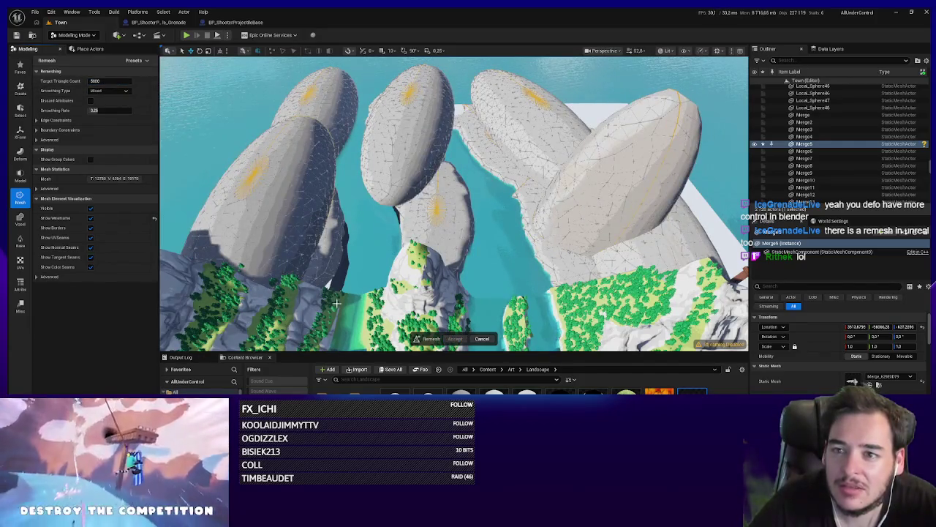
pyautogui.click(486, 338)
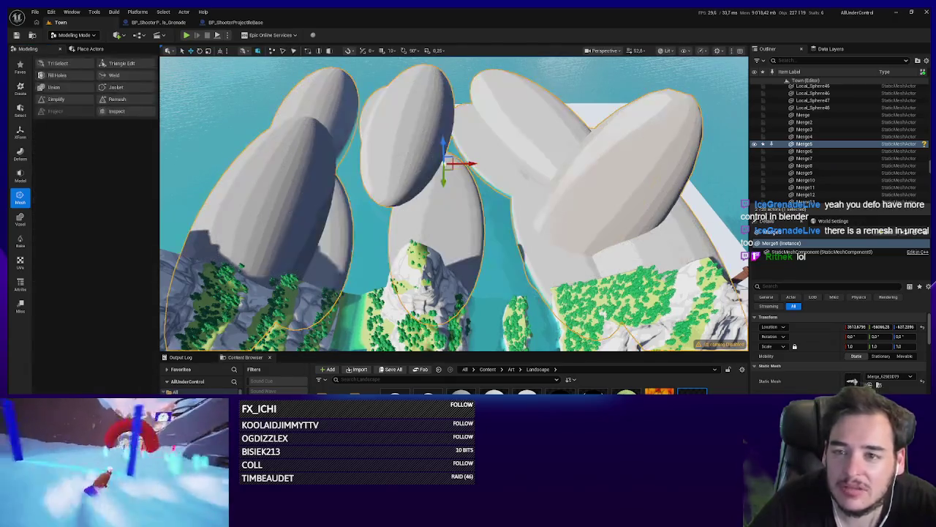
pyautogui.click(70, 100)
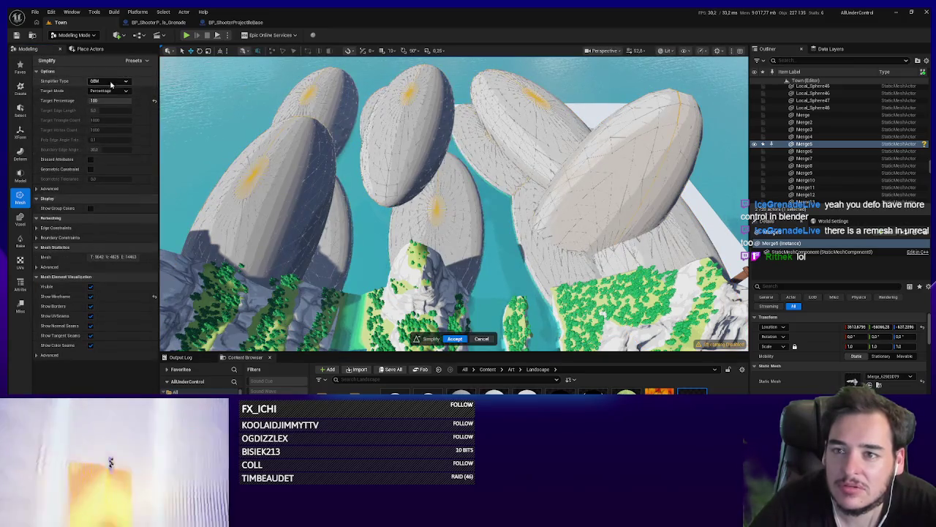
pyautogui.write('10')
pyautogui.press('Return')
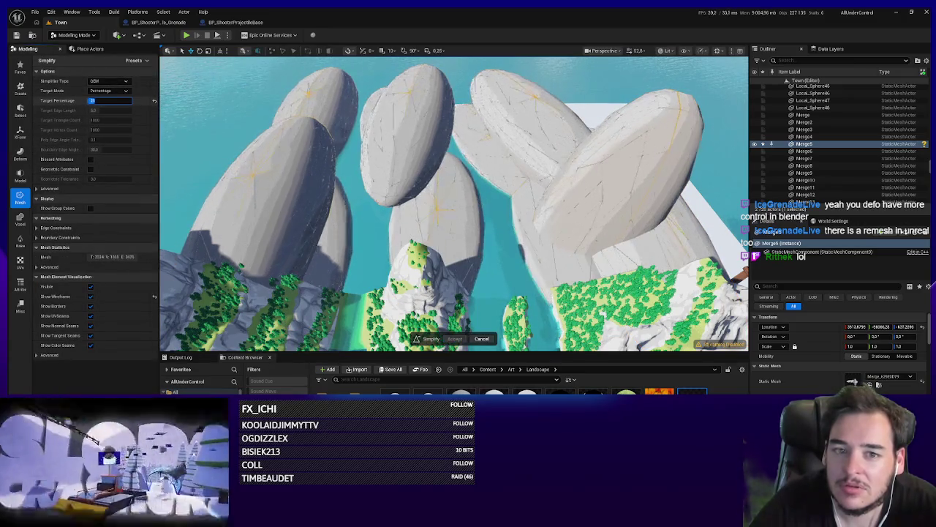
pyautogui.click(482, 338)
pyautogui.press('super')
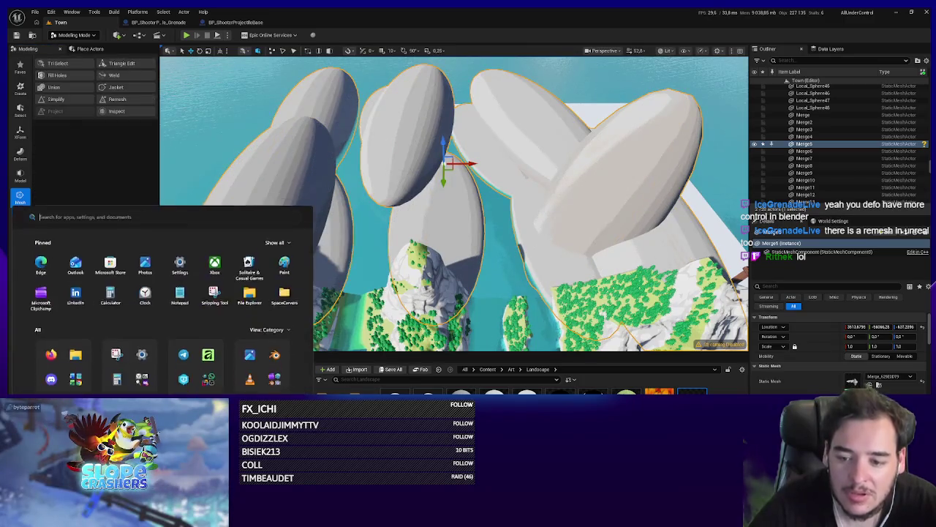
# Step: Dismiss the 'bl' app search and return to the Unreal Editor showing the Town level
pyautogui.write('ble')
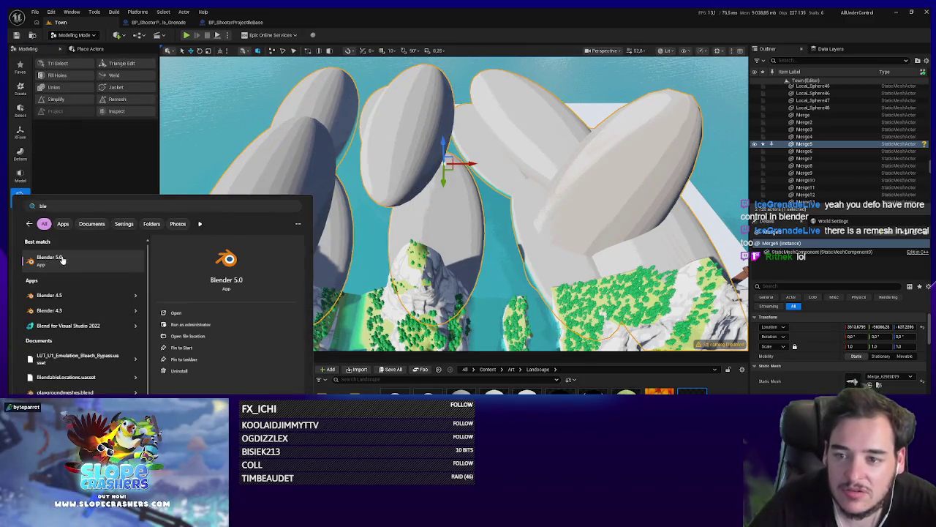
pyautogui.press('Escape')
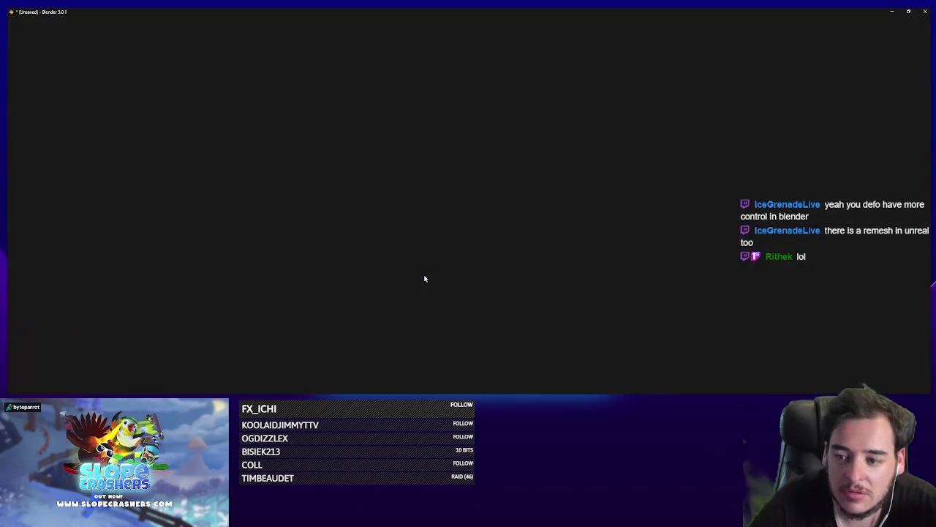
pyautogui.hotkey('alt', 'Tab')
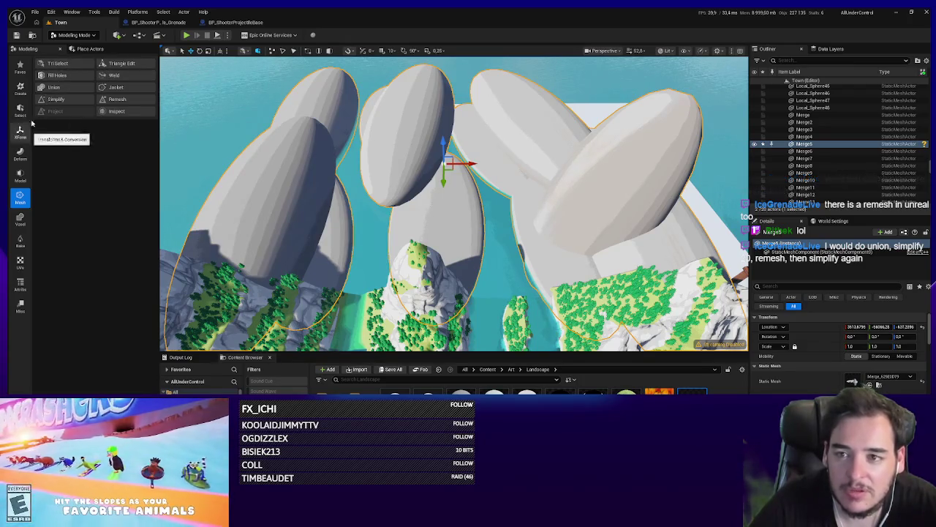
# Step: Try the Simplify tool on the rocks, cancel it, and start the Remesh tool instead
pyautogui.click(55, 98)
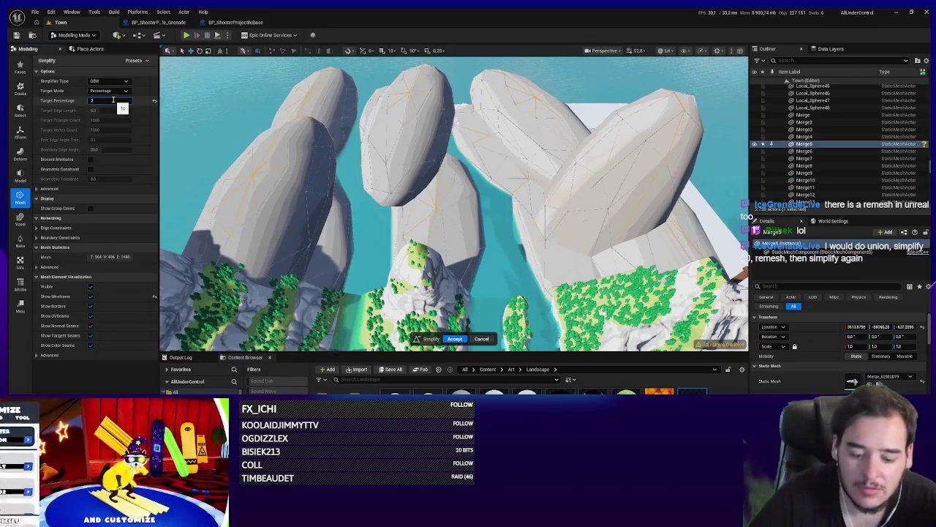
pyautogui.click(455, 338)
pyautogui.click(117, 99)
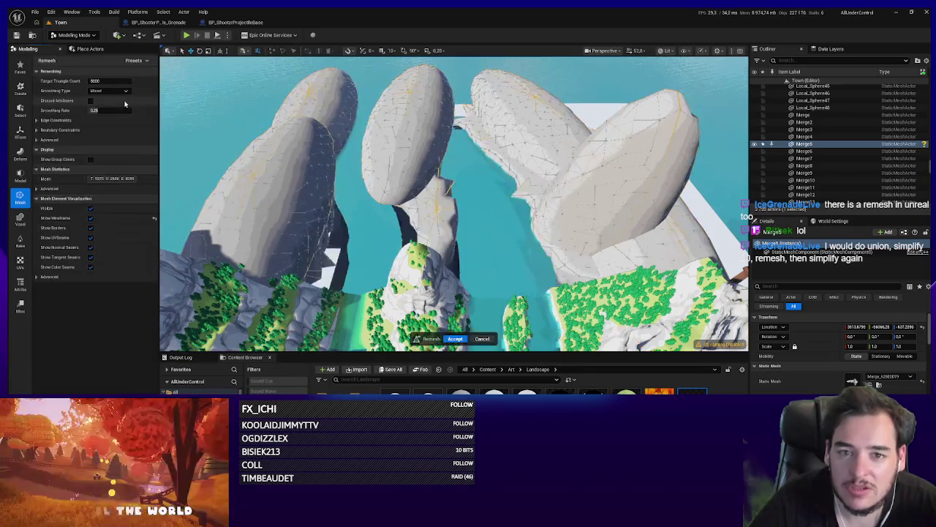
pyautogui.moveTo(315, 235)
pyautogui.mouseDown()
pyautogui.moveTo(347, 232)
pyautogui.moveTo(508, 345)
pyautogui.mouseUp()
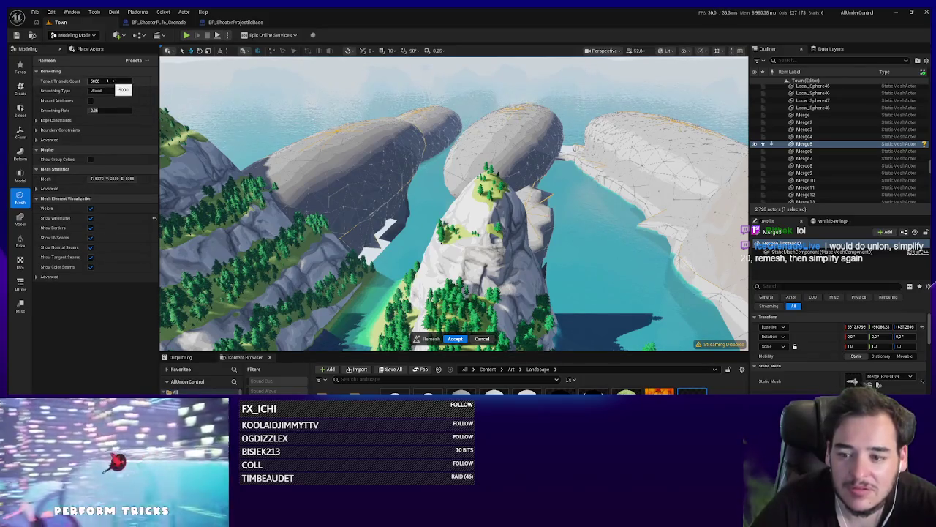
# Step: Set the remesh target triangle count to 6975 and the mesh boundary to Fixed
pyautogui.moveTo(110, 80)
pyautogui.mouseDown()
pyautogui.moveTo(158, 81)
pyautogui.moveTo(139, 81)
pyautogui.mouseUp()
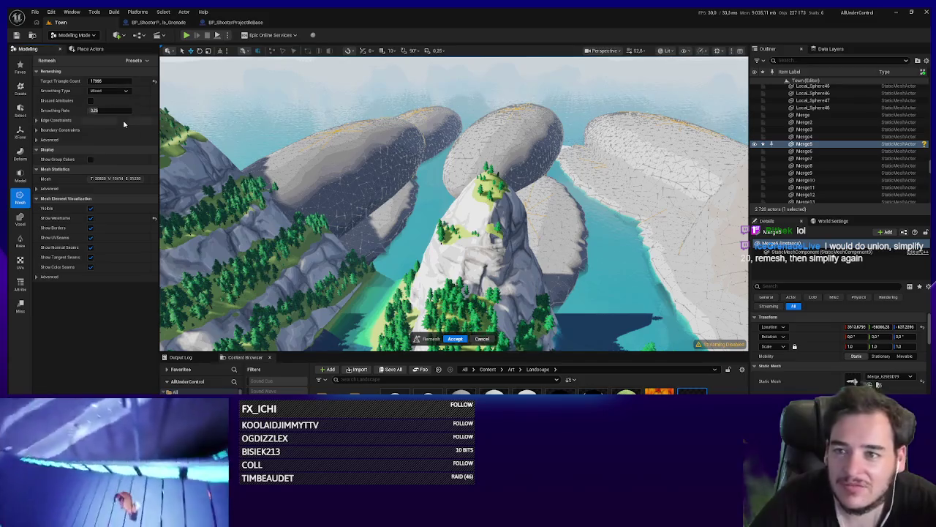
pyautogui.click(35, 120)
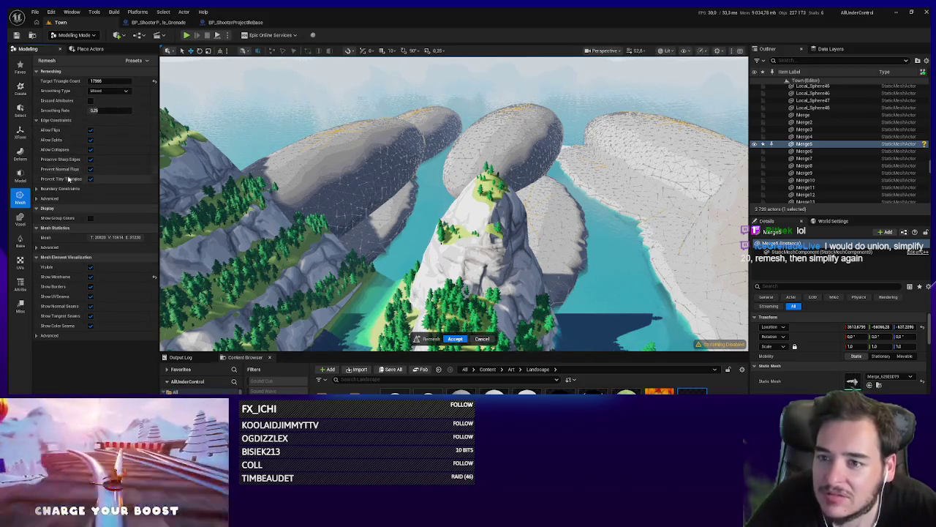
pyautogui.click(36, 198)
pyautogui.click(34, 189)
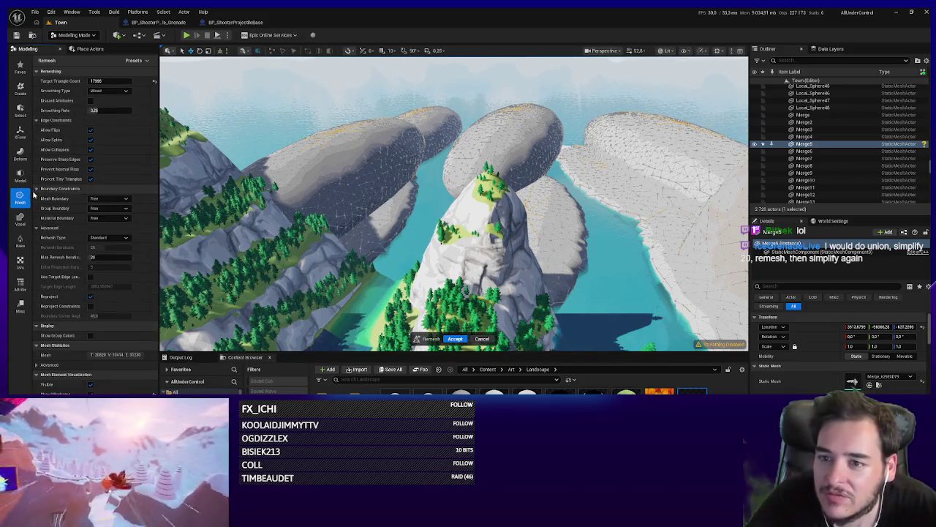
pyautogui.click(104, 199)
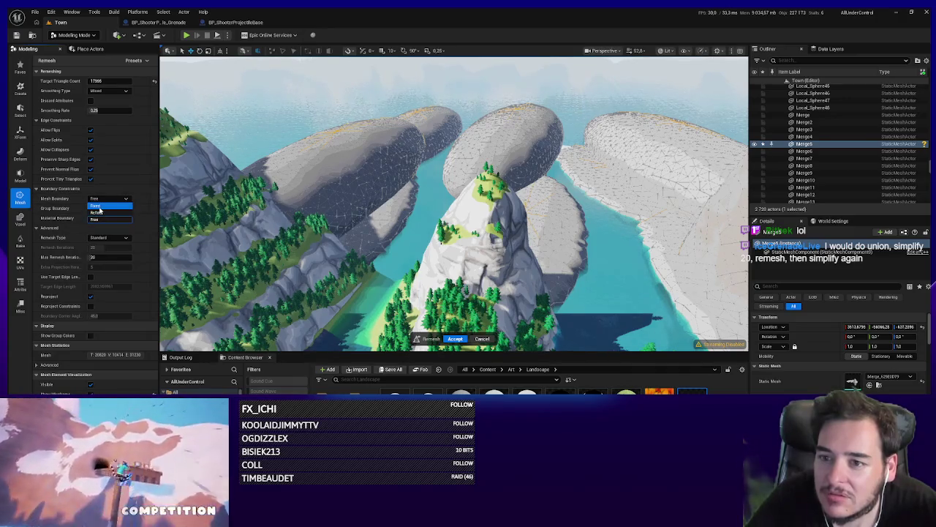
pyautogui.click(97, 205)
pyautogui.click(101, 81)
pyautogui.write('6975')
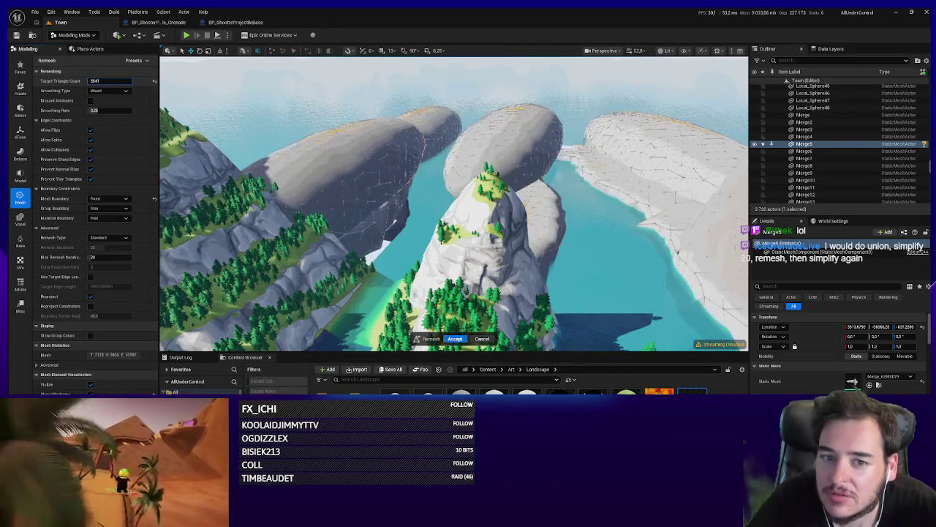
pyautogui.press('Return')
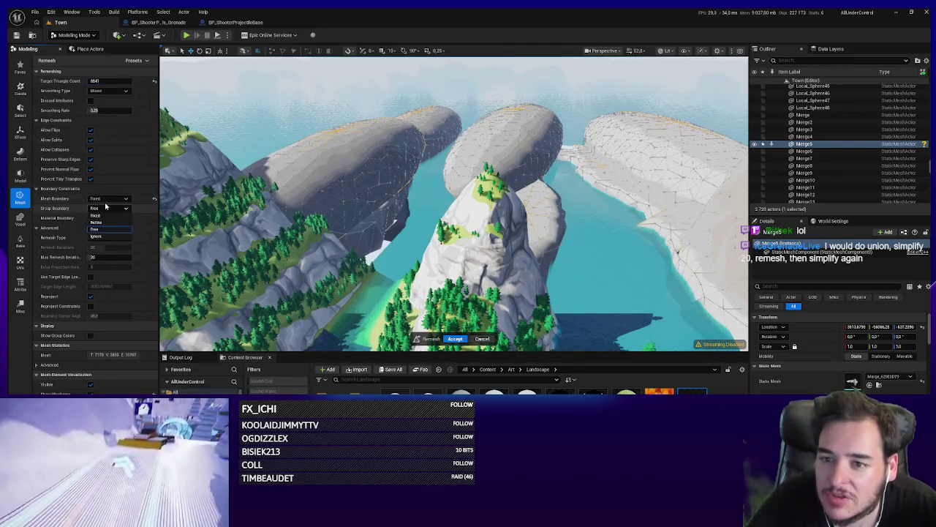
# Step: Keep mesh boundary Fixed and group boundary Free, and set material boundary to Fixed
pyautogui.click(106, 198)
pyautogui.click(103, 217)
pyautogui.click(107, 199)
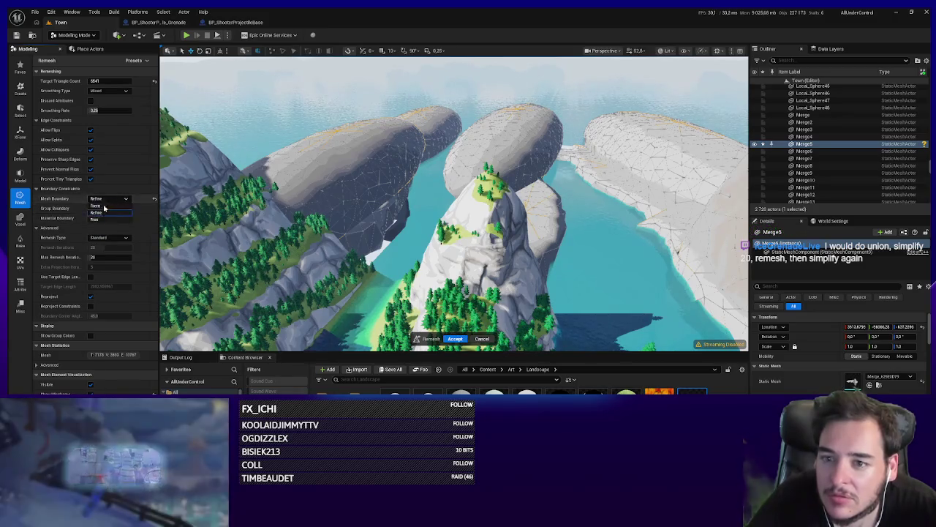
pyautogui.click(103, 219)
pyautogui.click(106, 198)
pyautogui.click(108, 208)
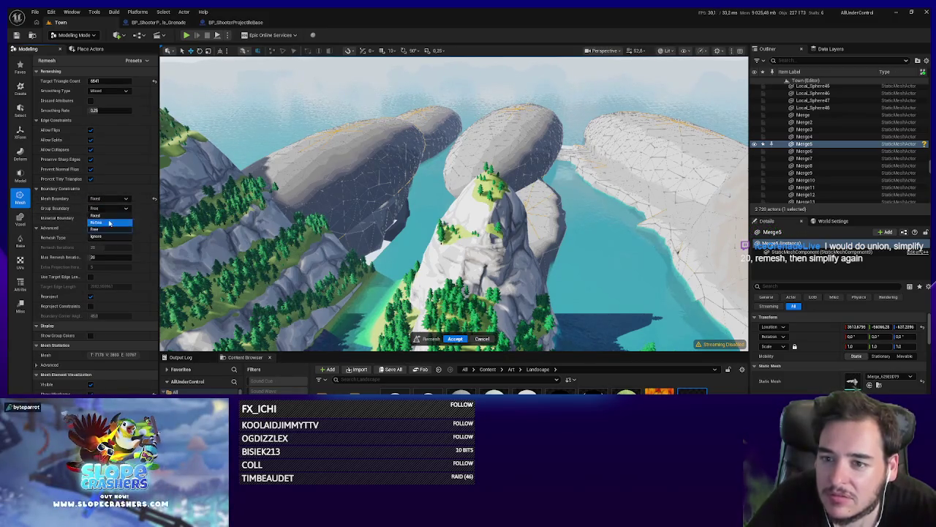
pyautogui.click(105, 218)
pyautogui.click(106, 218)
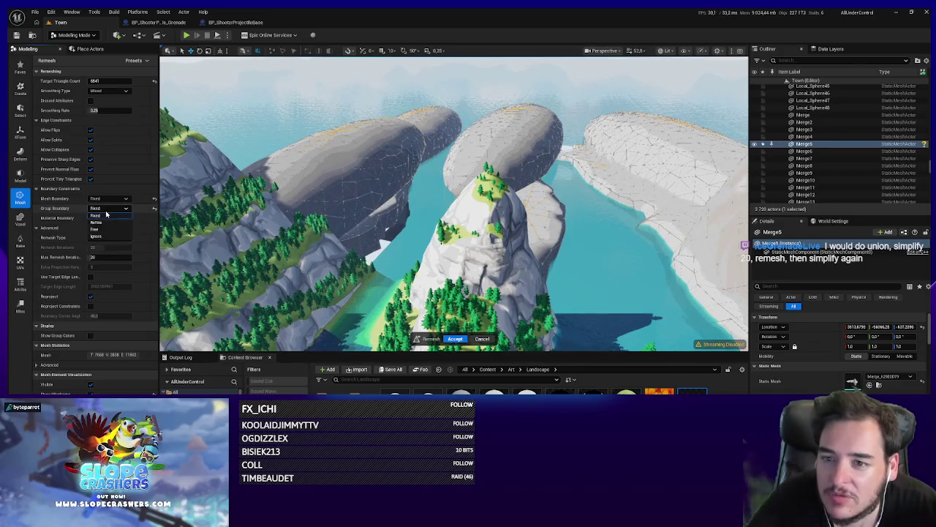
pyautogui.click(100, 232)
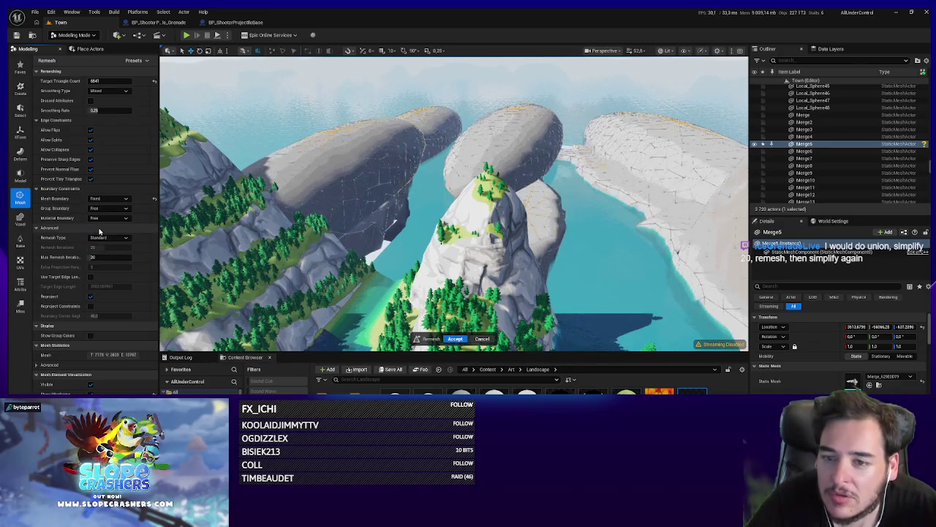
pyautogui.click(106, 218)
pyautogui.click(106, 226)
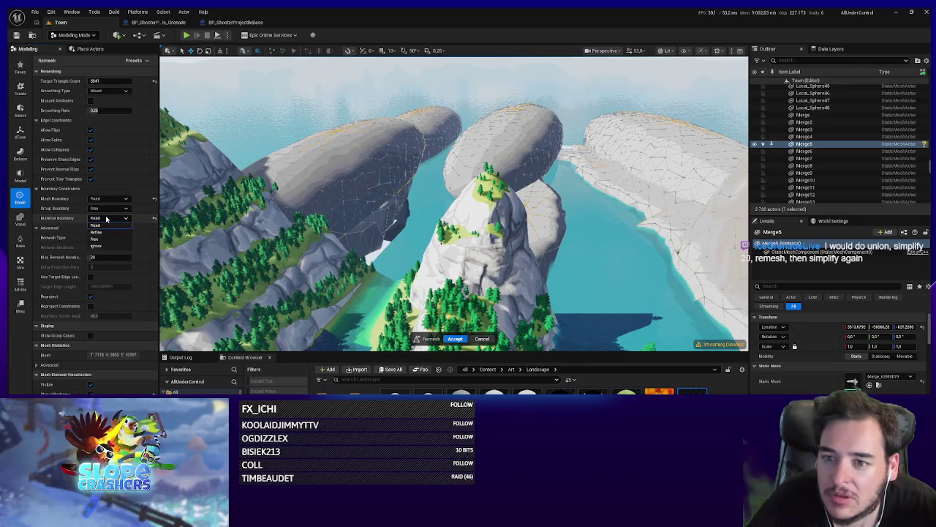
# Step: Choose Normal Flow remeshing with 74 max iterations and accept the remeshed rock mesh
pyautogui.click(108, 238)
pyautogui.click(109, 251)
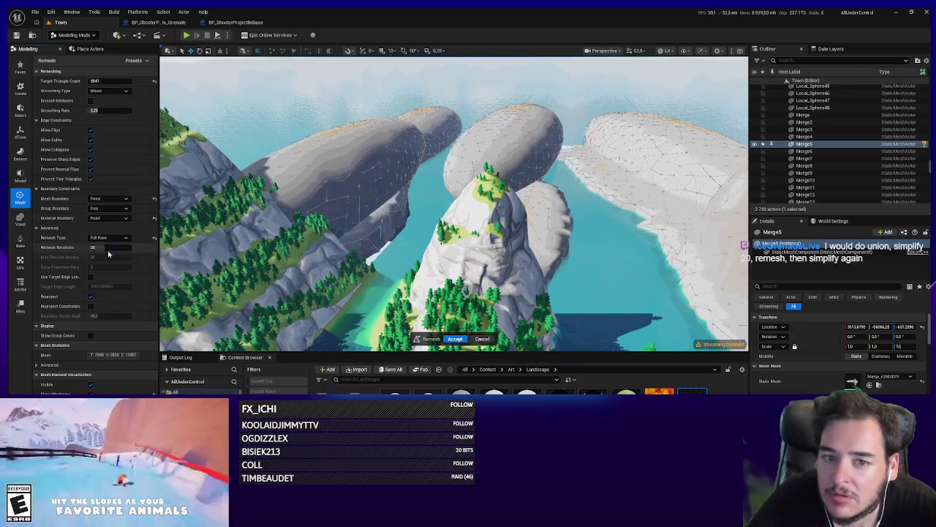
pyautogui.click(109, 238)
pyautogui.click(106, 258)
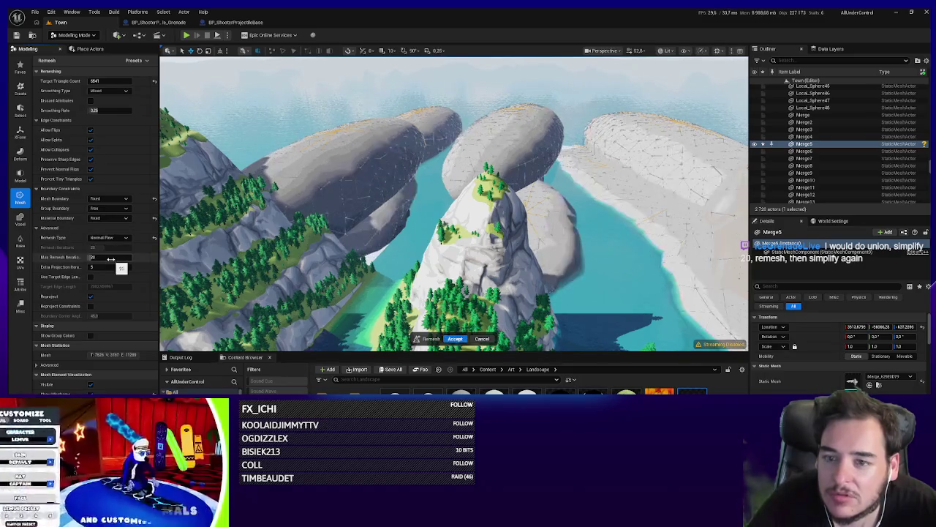
pyautogui.moveTo(110, 258); pyautogui.dragTo(154, 258)
pyautogui.moveTo(390, 260)
pyautogui.mouseDown()
pyautogui.moveTo(461, 223)
pyautogui.moveTo(432, 124)
pyautogui.moveTo(446, 183)
pyautogui.mouseUp()
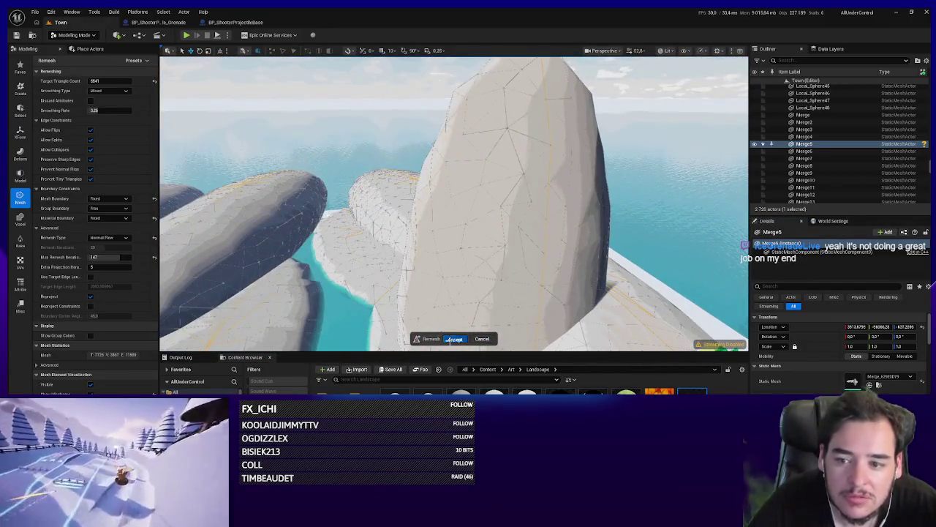
pyautogui.click(454, 340)
pyautogui.moveTo(455, 340)
pyautogui.mouseDown()
pyautogui.moveTo(465, 318)
pyautogui.moveTo(337, 231)
pyautogui.mouseUp()
pyautogui.click(57, 100)
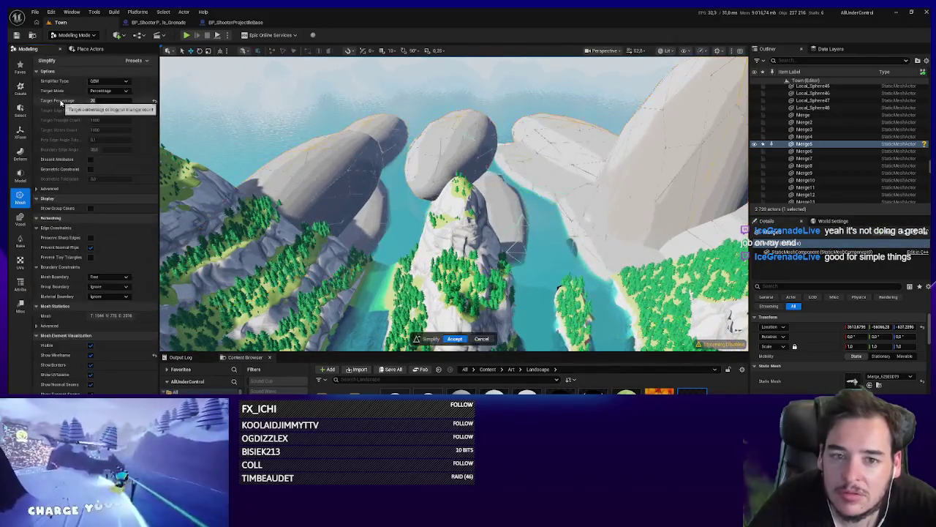
# Step: Preview Simplify at 0% then 100% target percentage, cancel it, and switch to Blender
pyautogui.doubleClick(110, 100)
pyautogui.write('0')
pyautogui.press('Return')
pyautogui.write('100')
pyautogui.press('Return')
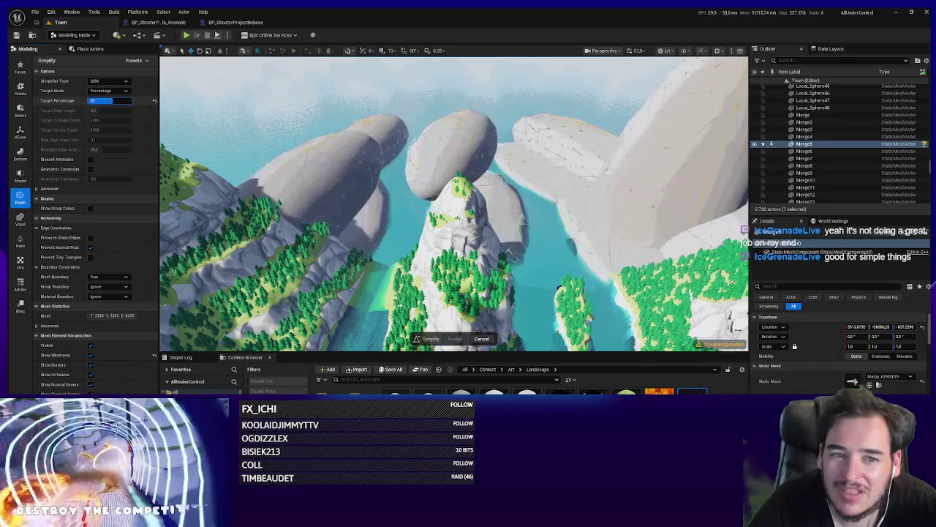
pyautogui.click(481, 338)
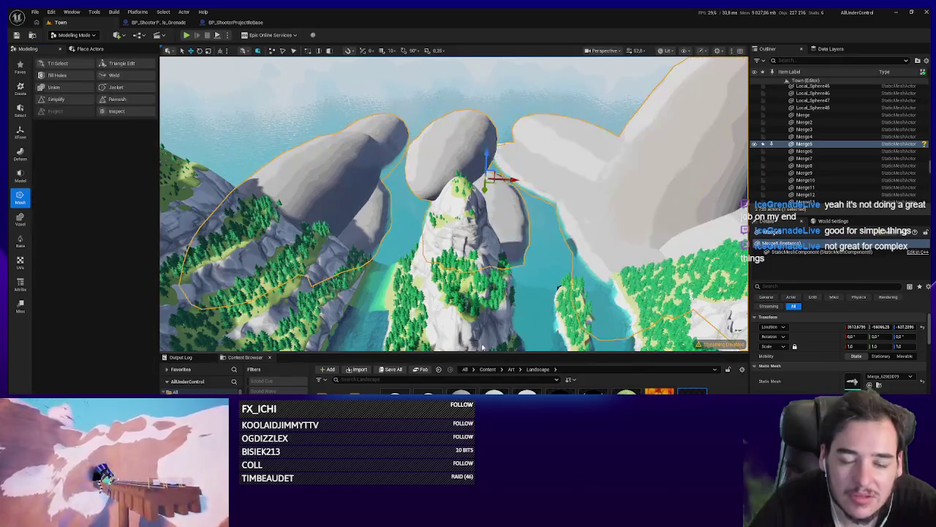
pyautogui.hotkey('alt', 'Tab')
pyautogui.hotkey('alt', 'Tab')
pyautogui.hotkey('alt', 'shift', 'Tab')
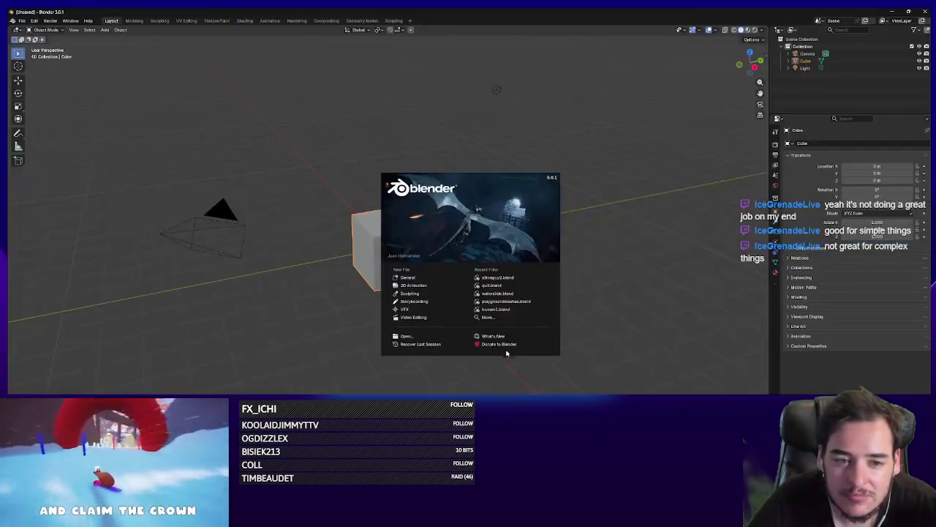
# Step: Clear Blender's default cube, camera and light, and import the Merge5 mesh with UCX_Merge5
pyautogui.click(476, 359)
pyautogui.press('a')
pyautogui.press('Delete')
pyautogui.click(22, 21)
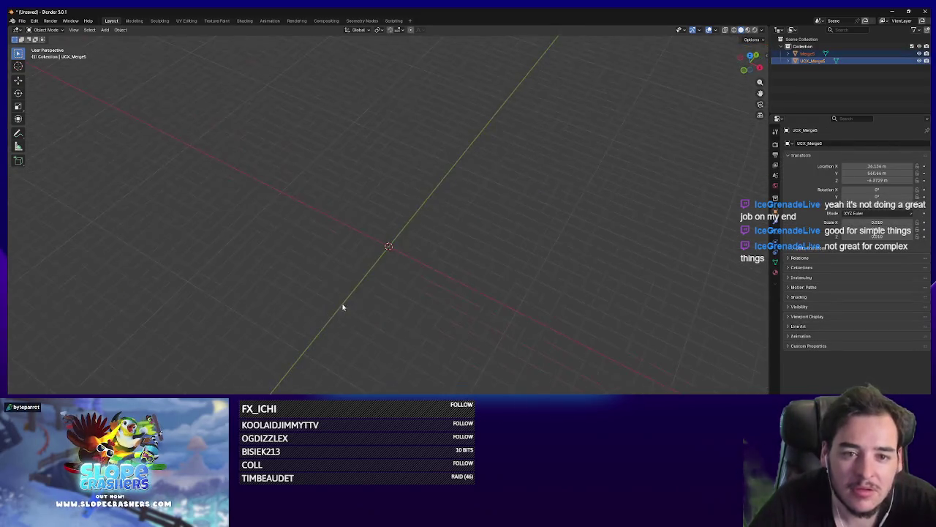
pyautogui.scroll(-10, 373, 299)
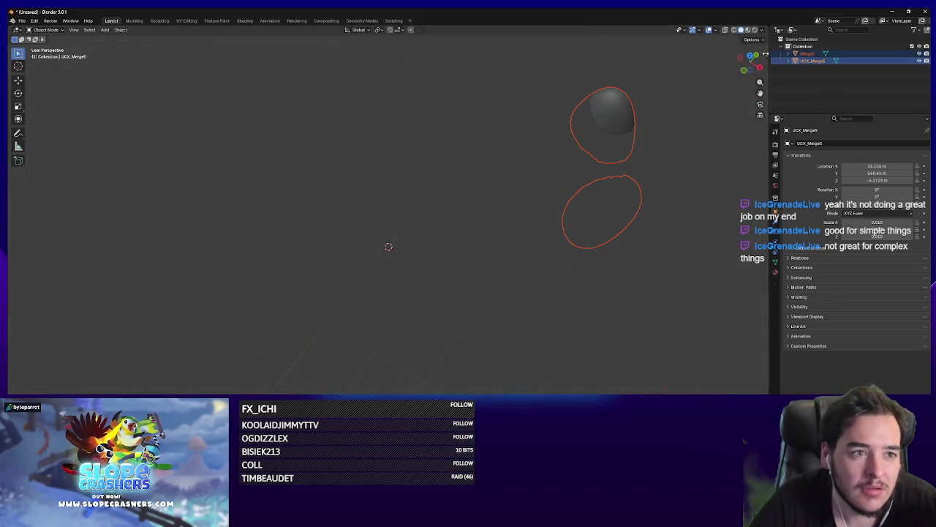
# Step: Raise the viewport Clip End to 100000 m and select the Merge5 mesh
pyautogui.press('n')
pyautogui.click(763, 88)
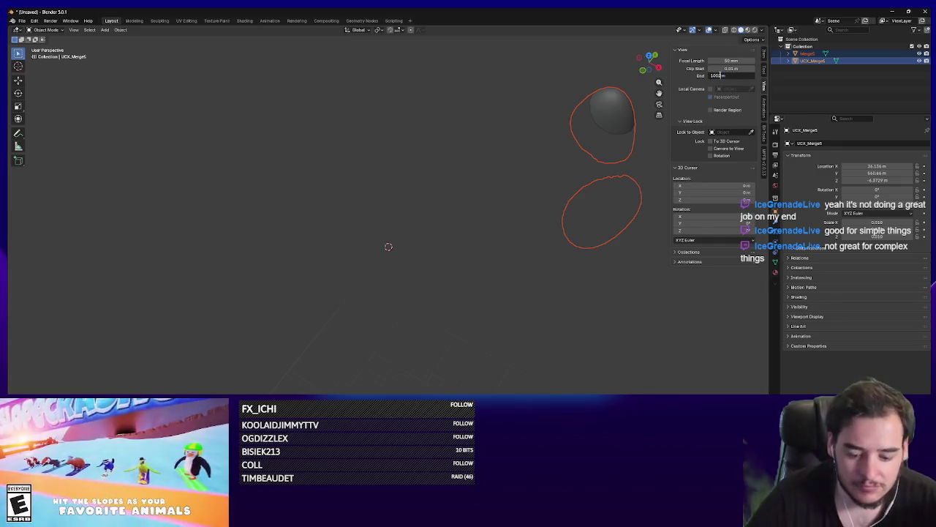
pyautogui.press('Return')
pyautogui.scroll(-5, 424, 325)
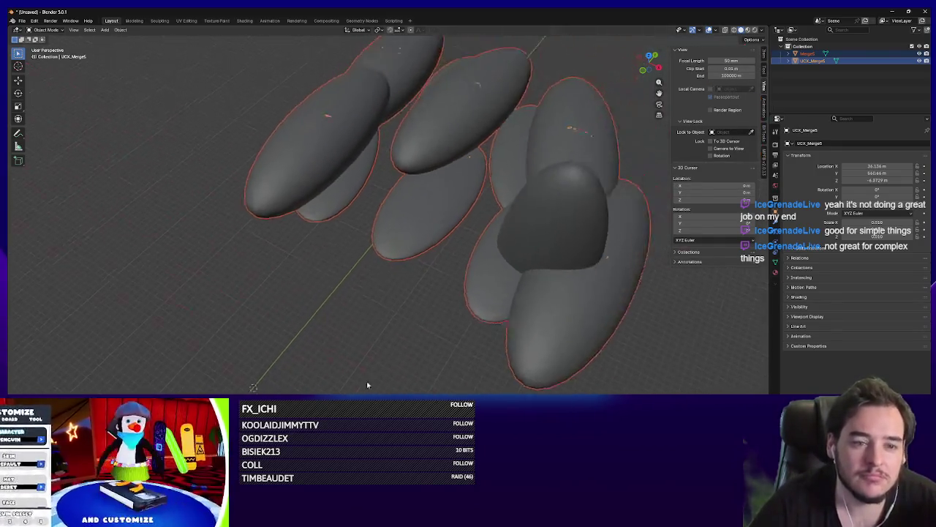
pyautogui.click(403, 299)
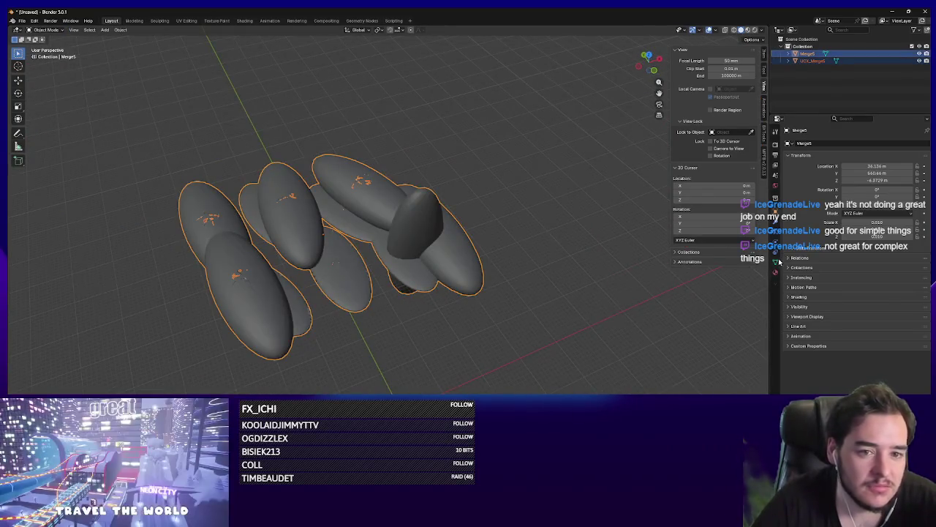
# Step: Voxel-remesh Merge5 at a 100 m voxel size from the Object Data Remesh panel
pyautogui.press('Tab')
pyautogui.scroll(2, 427, 251)
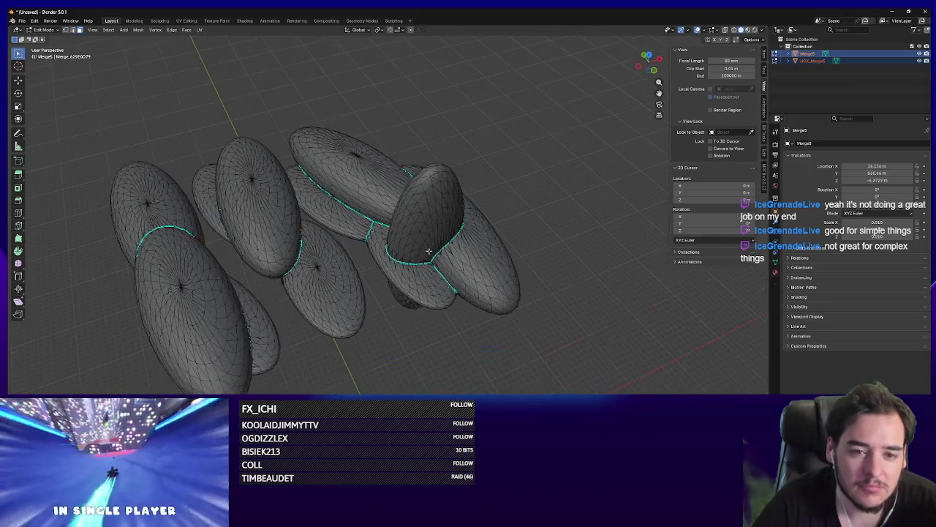
pyautogui.press('a')
pyautogui.click(776, 262)
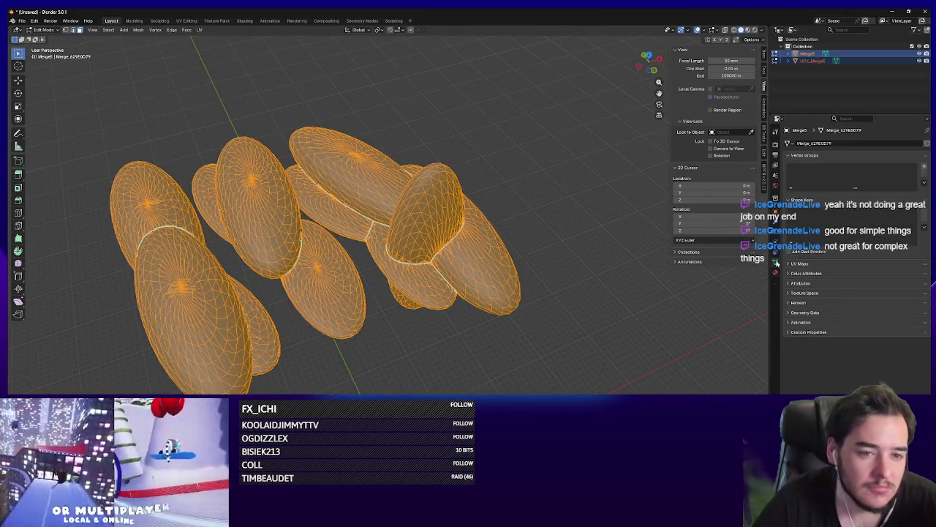
pyautogui.press('Tab')
pyautogui.press('Tab')
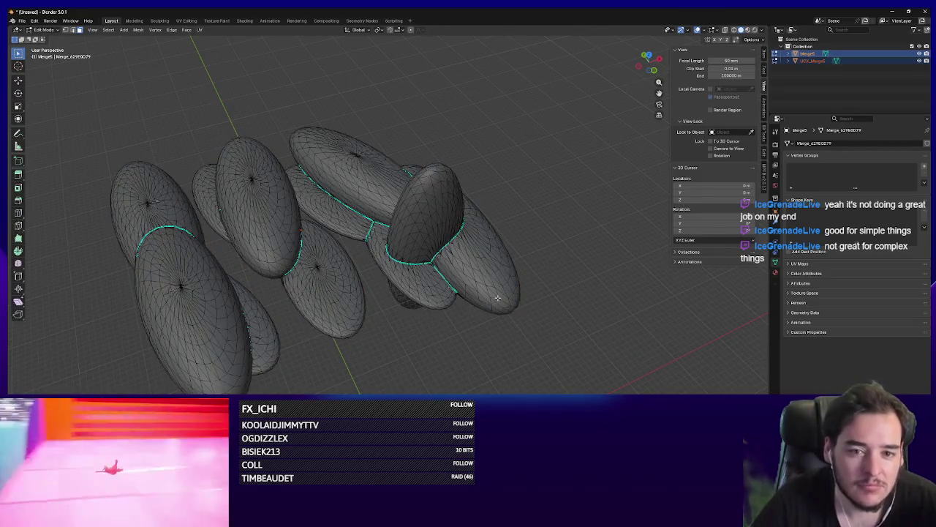
pyautogui.press('Tab')
pyautogui.scroll(5, 295, 341)
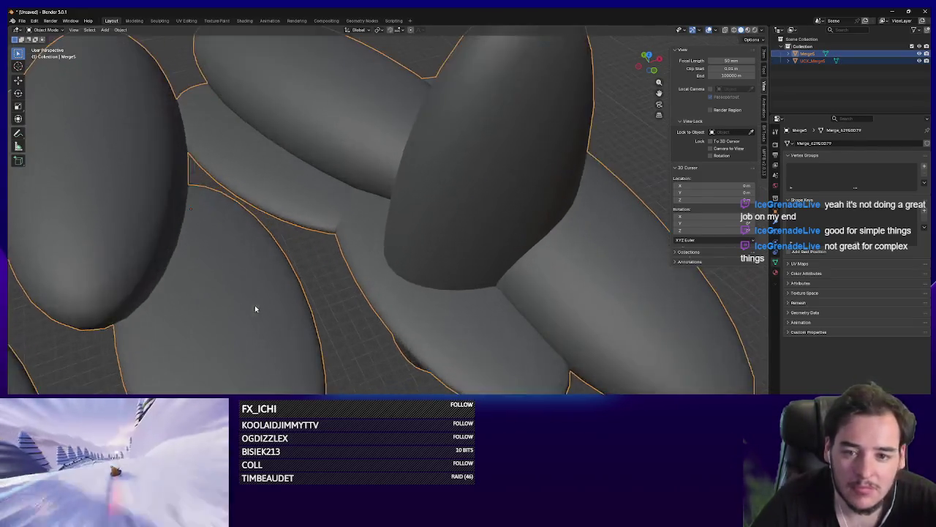
pyautogui.scroll(-4, 256, 309)
pyautogui.click(795, 303)
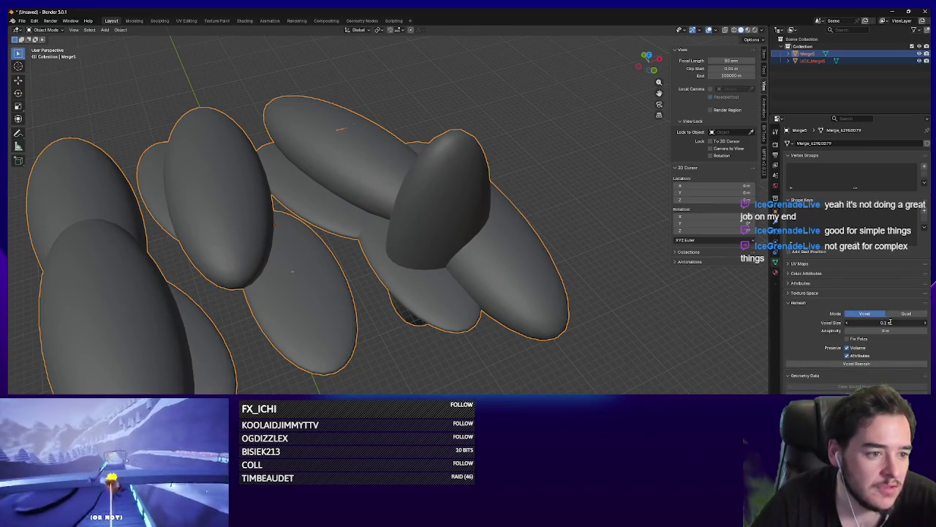
pyautogui.write('0')
pyautogui.press('Return')
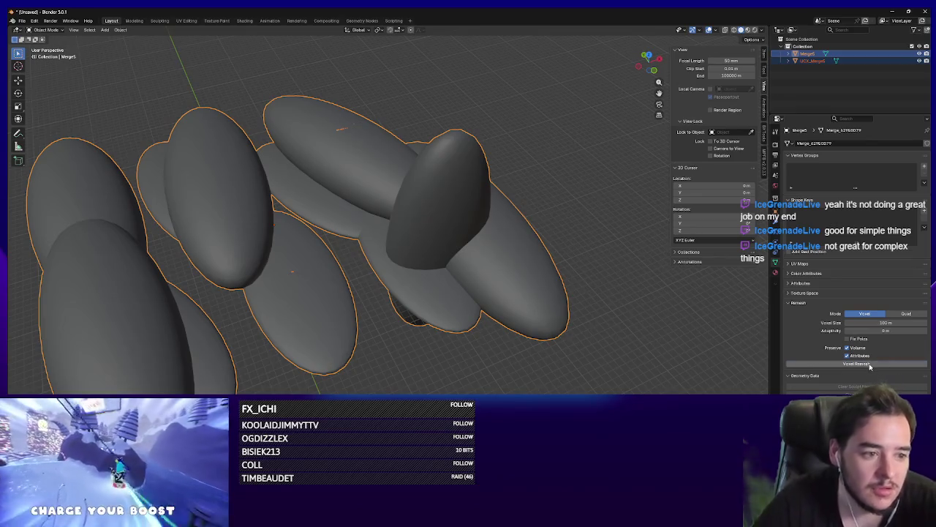
pyautogui.click(870, 367)
pyautogui.scroll(-2, 507, 314)
pyautogui.scroll(3, 497, 314)
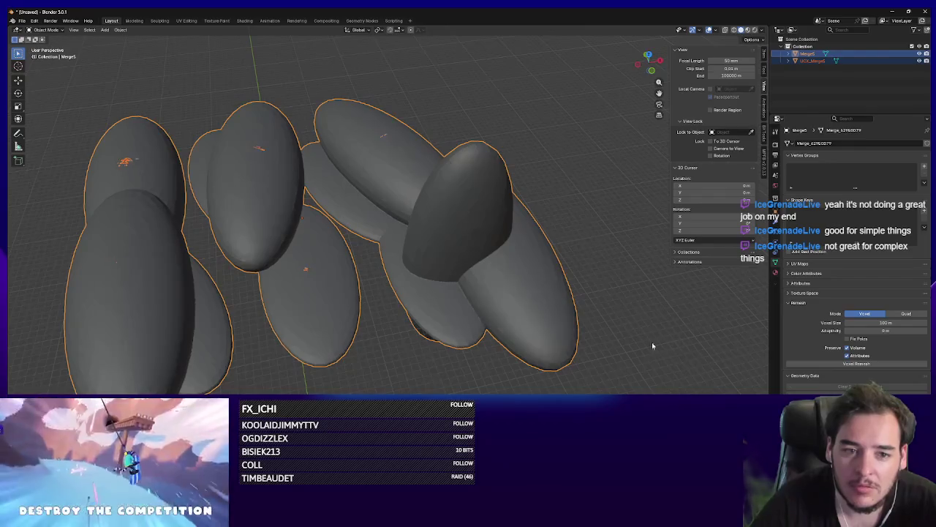
# Step: Check the remeshed geometry in Edit Mode, then set the voxel size to 50 m
pyautogui.press('Tab')
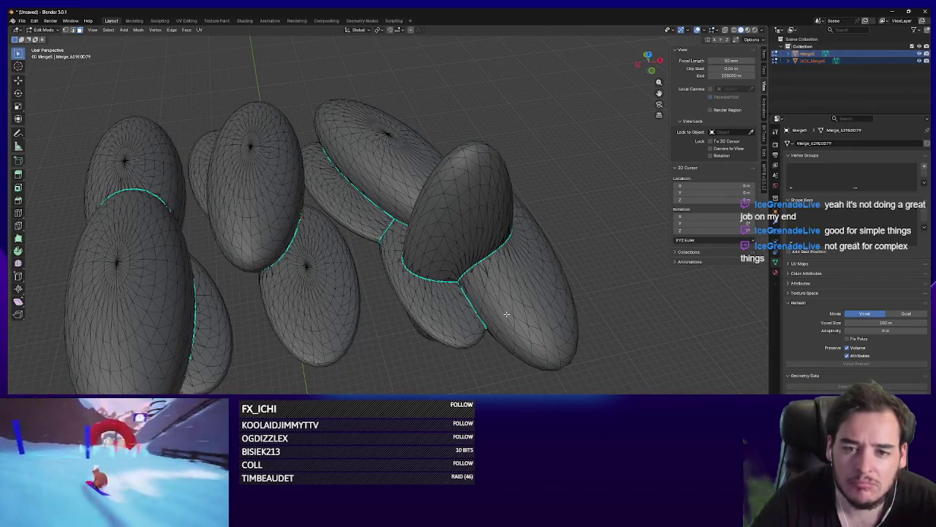
pyautogui.press('Tab')
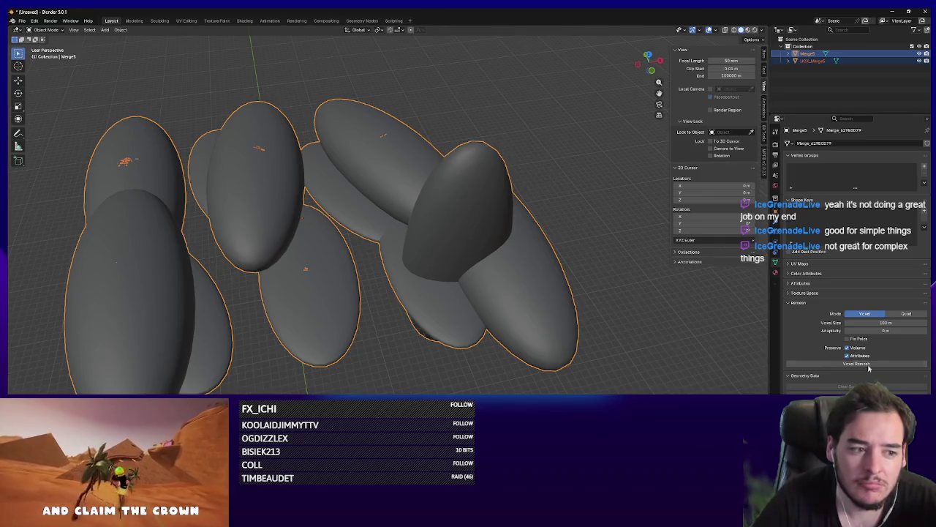
pyautogui.click(885, 323)
pyautogui.write('50')
pyautogui.press('Return')
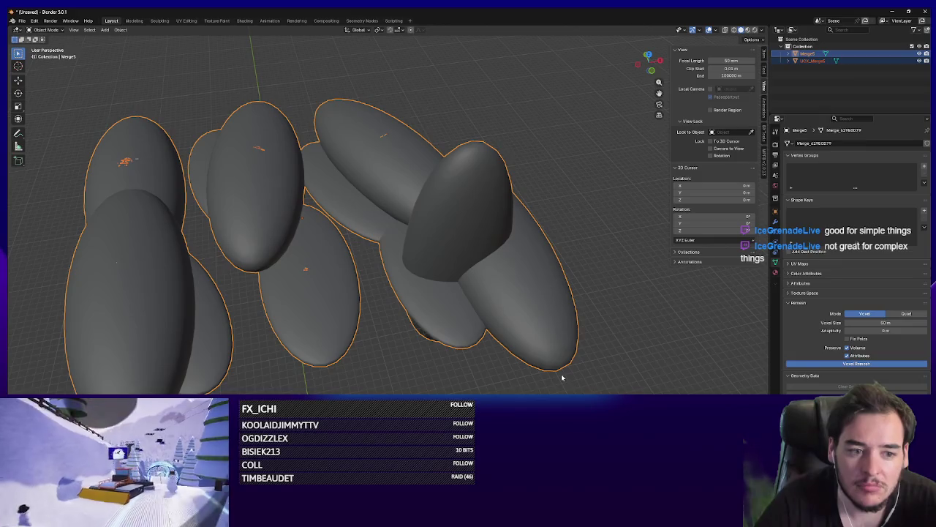
pyautogui.moveTo(494, 362); pyautogui.dragTo(517, 356)
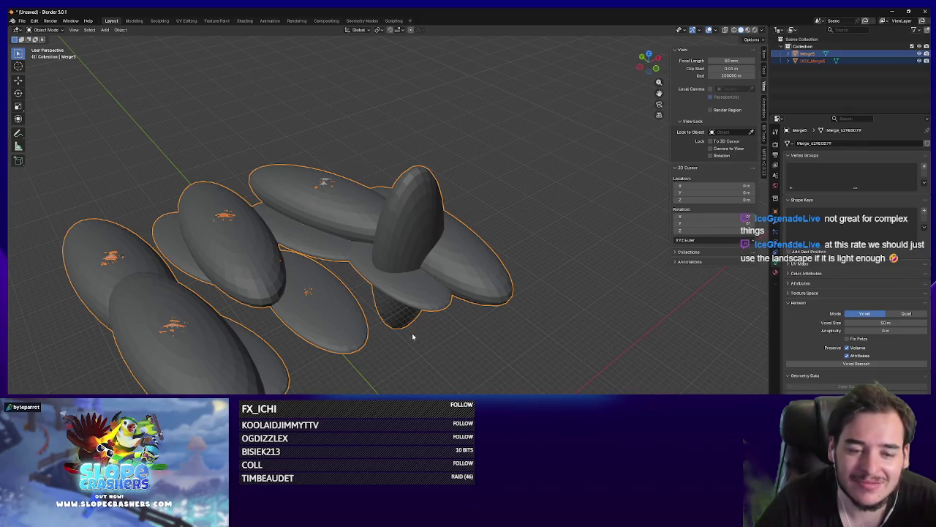
# Step: Try voxel sizes of 1000 m and 10000 m, undoing the 10000 m remesh
pyautogui.press('Tab')
pyautogui.scroll(8, 412, 334)
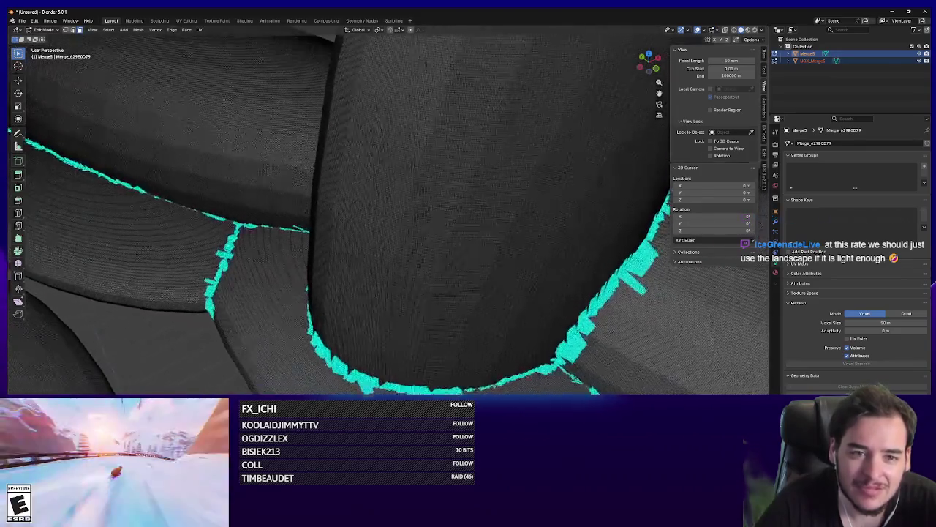
pyautogui.moveTo(413, 335)
pyautogui.mouseDown()
pyautogui.moveTo(432, 330)
pyautogui.moveTo(421, 333)
pyautogui.mouseUp()
pyautogui.hotkey('ctrl', 'z')
pyautogui.hotkey('ctrl', 'z')
pyautogui.scroll(-5, 365, 220)
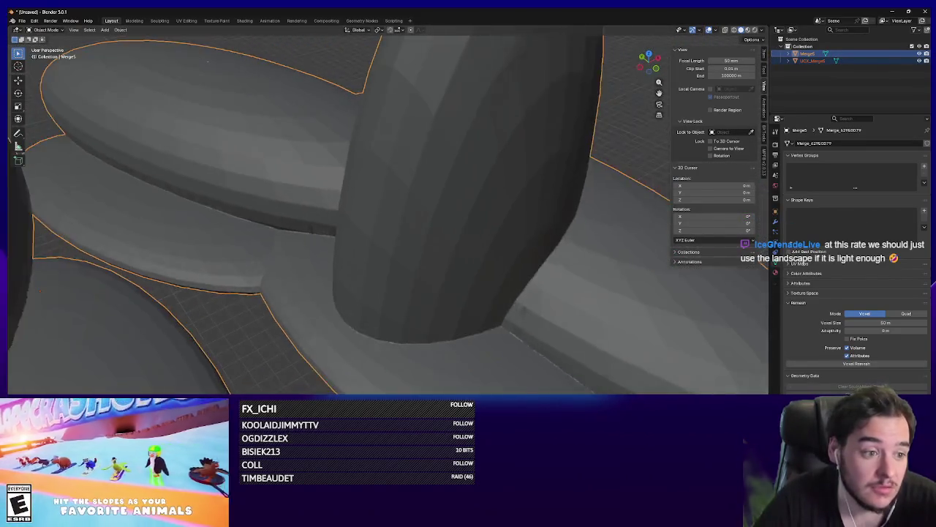
pyautogui.click(902, 324)
pyautogui.write('000')
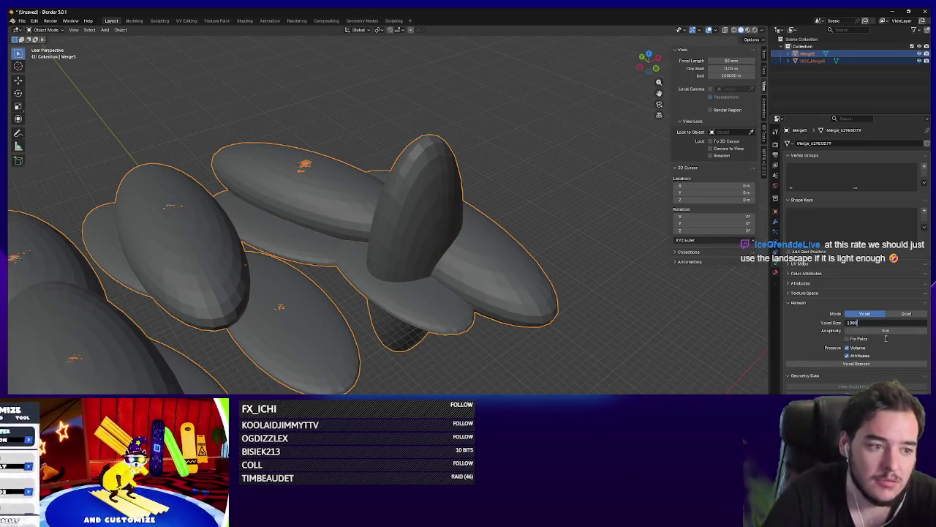
pyautogui.press('Return')
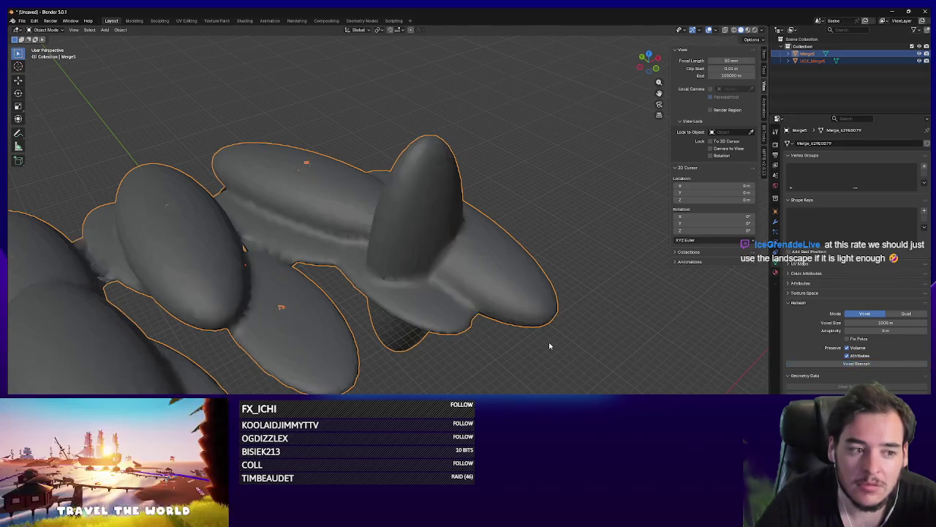
pyautogui.scroll(-5, 549, 341)
pyautogui.click(876, 322)
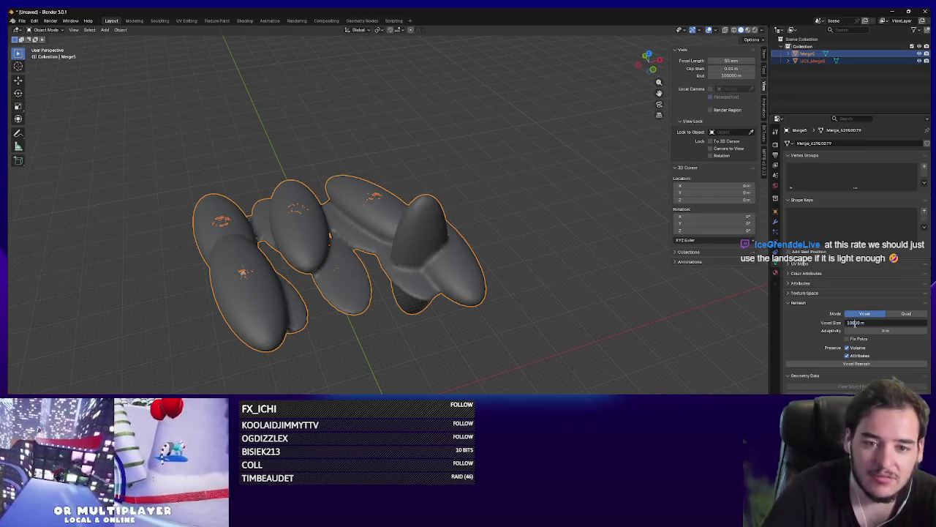
pyautogui.press('Return')
pyautogui.click(849, 365)
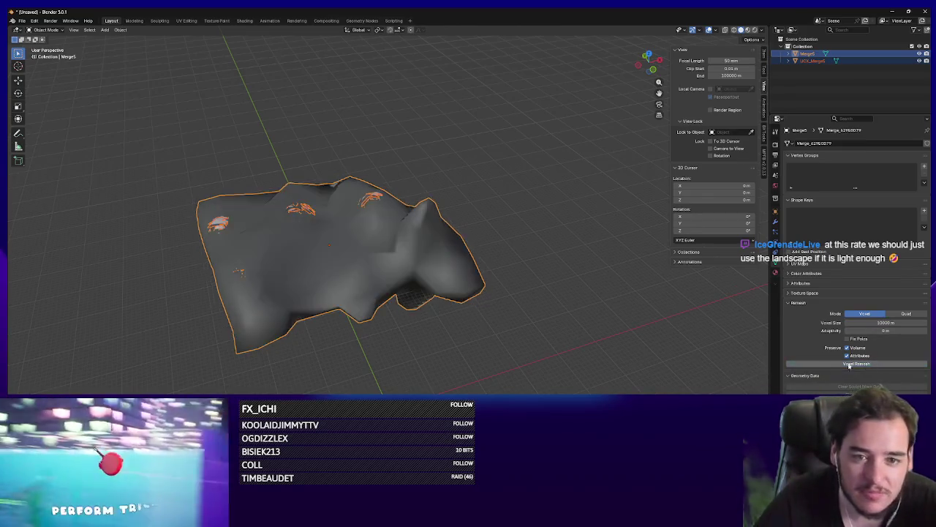
pyautogui.hotkey('ctrl', 'z')
# Step: Remesh at a 5000 m voxel size several times, undoing back to the separate blobs
pyautogui.click(872, 323)
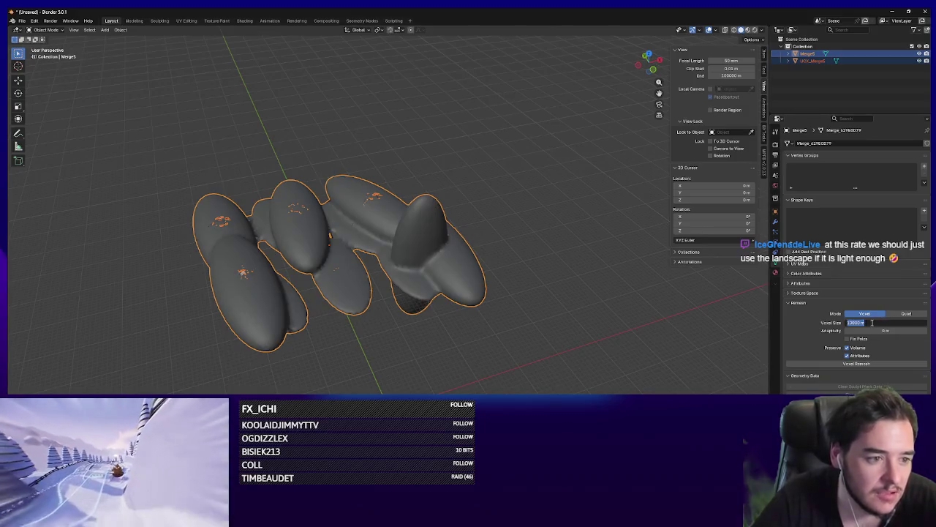
pyautogui.write('5000')
pyautogui.press('Return')
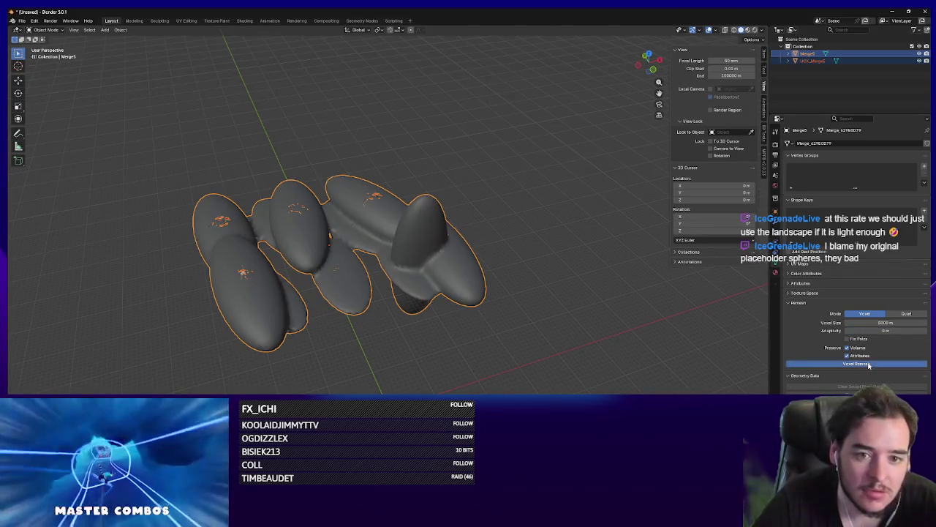
pyautogui.click(804, 363)
pyautogui.hotkey('ctrl', 'z')
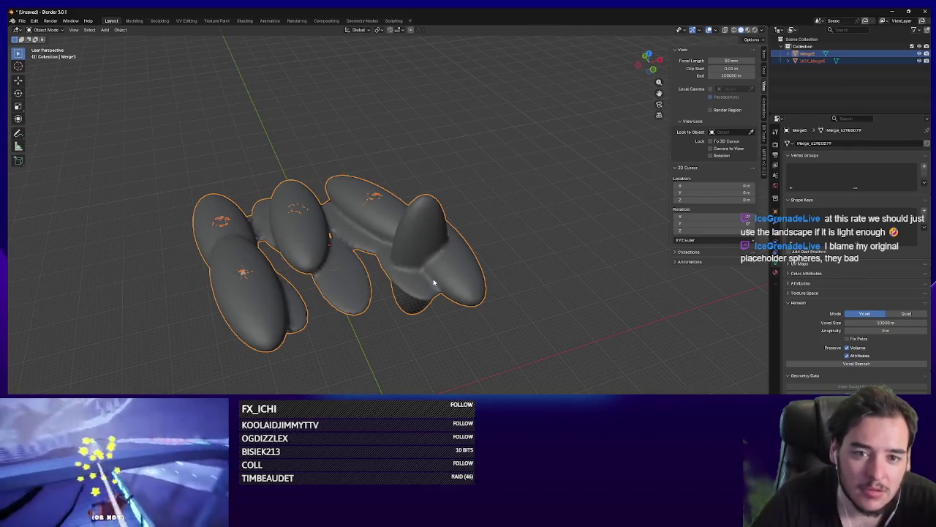
pyautogui.hotkey('ctrl', 'z')
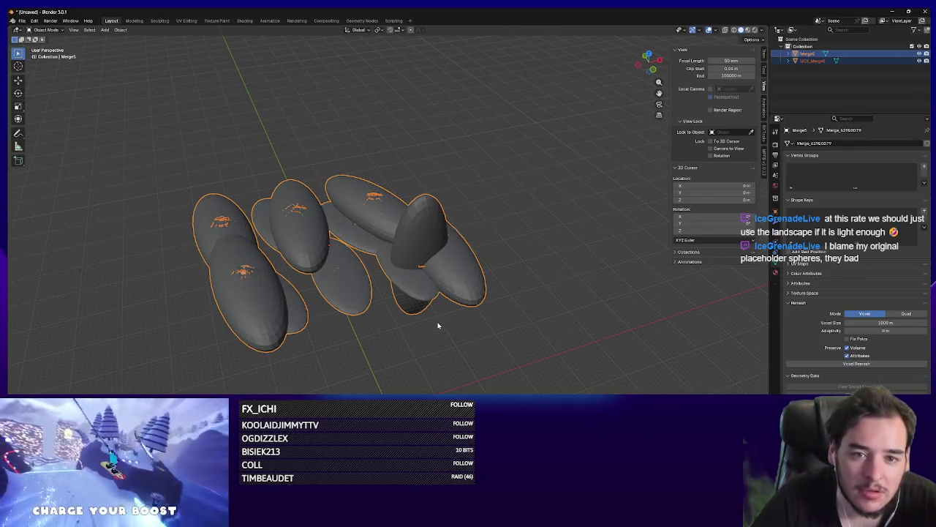
pyautogui.moveTo(437, 325)
pyautogui.mouseDown()
pyautogui.moveTo(407, 278)
pyautogui.moveTo(407, 314)
pyautogui.mouseUp()
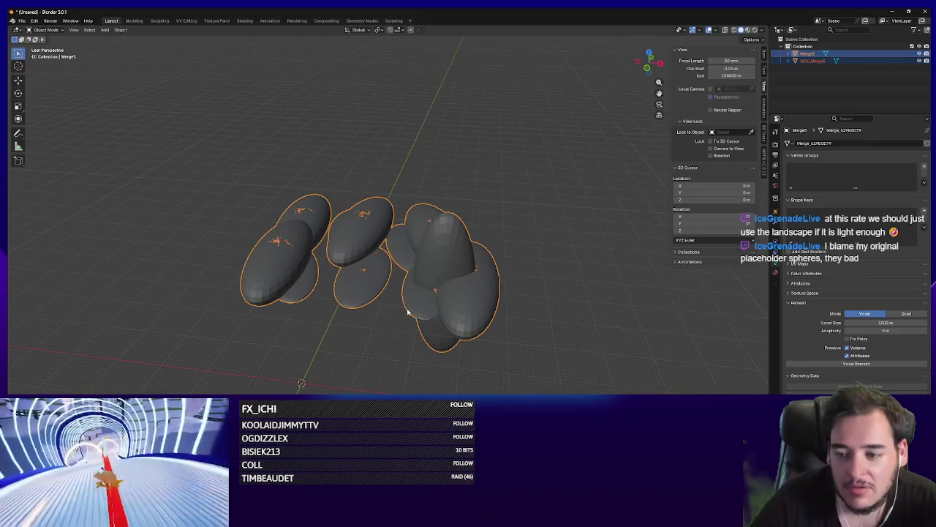
pyautogui.hotkey('ctrl', 'shift', 'z')
pyautogui.moveTo(408, 313); pyautogui.dragTo(431, 315)
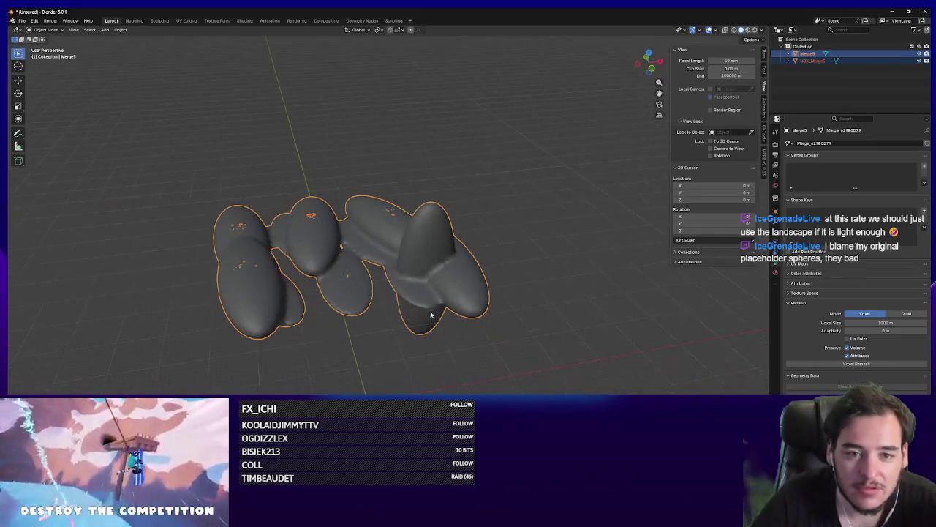
pyautogui.click(812, 363)
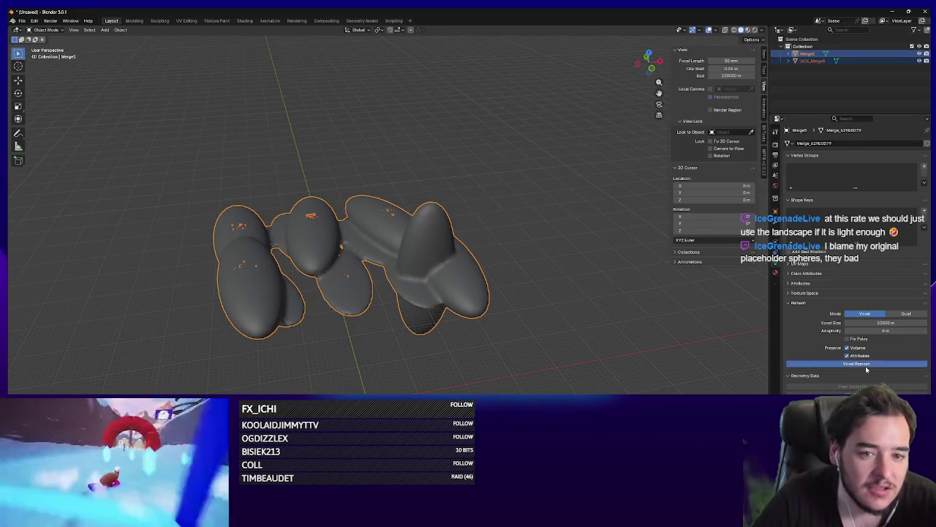
pyautogui.hotkey('ctrl', 'z')
pyautogui.click(857, 323)
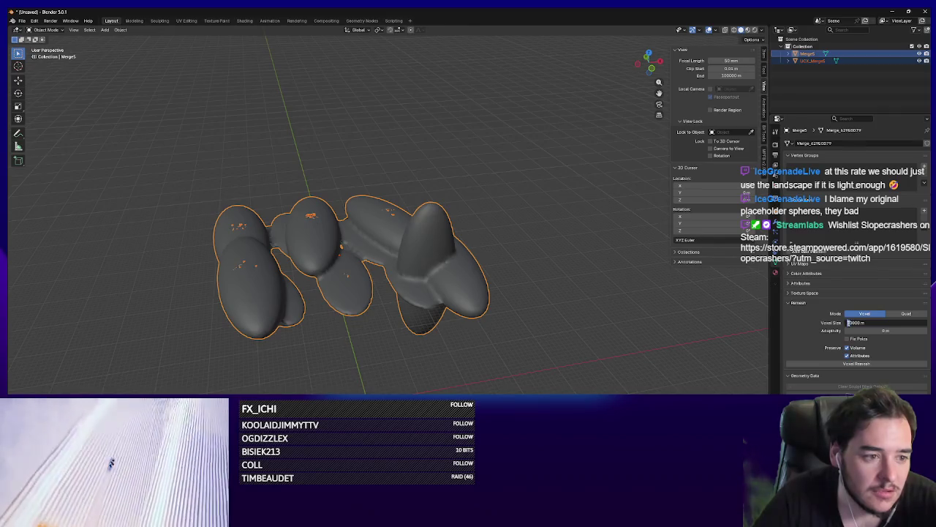
pyautogui.write('5')
pyautogui.click(812, 364)
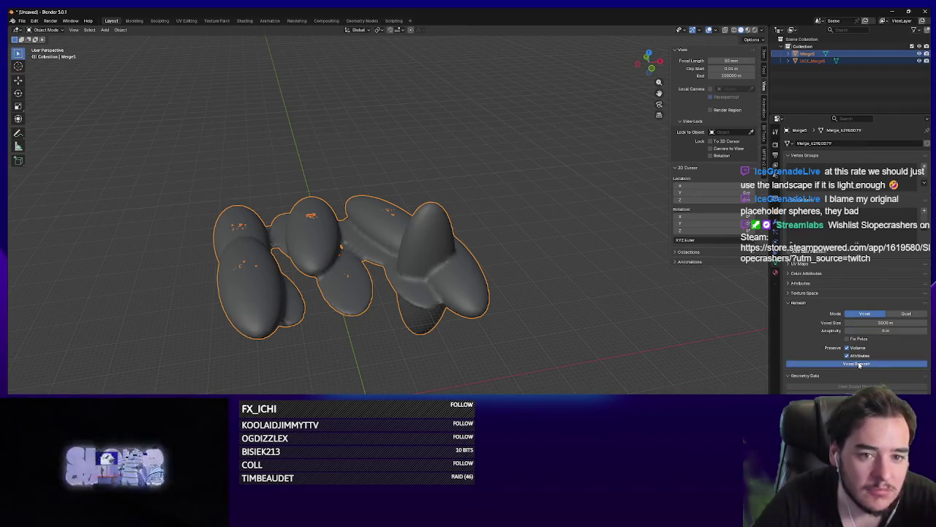
pyautogui.hotkey('ctrl', 'z')
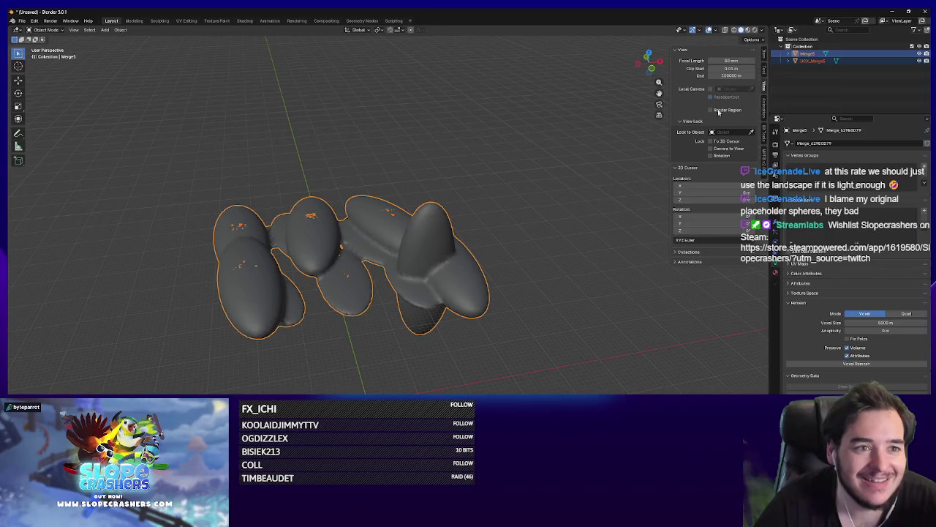
# Step: Apply Merge5's scale to 1.000, undo a test remesh, and delete UCX_Merge5
pyautogui.click(763, 71)
pyautogui.click(764, 55)
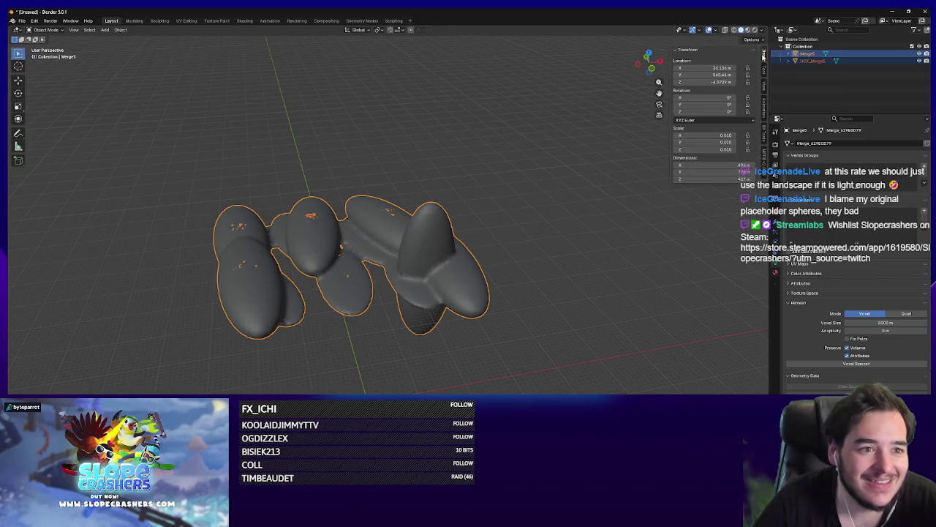
pyautogui.hotkey('ctrl', 'a')
pyautogui.click(516, 208)
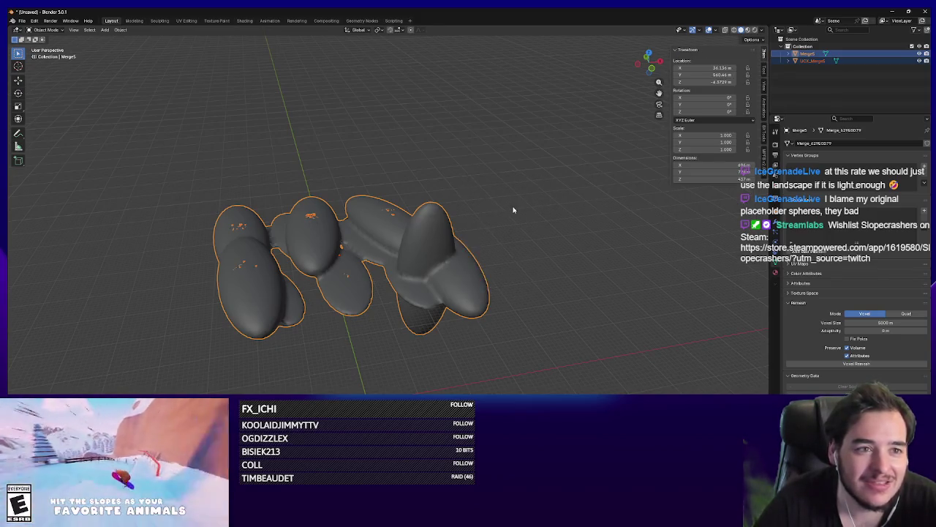
pyautogui.moveTo(547, 216); pyautogui.dragTo(512, 220)
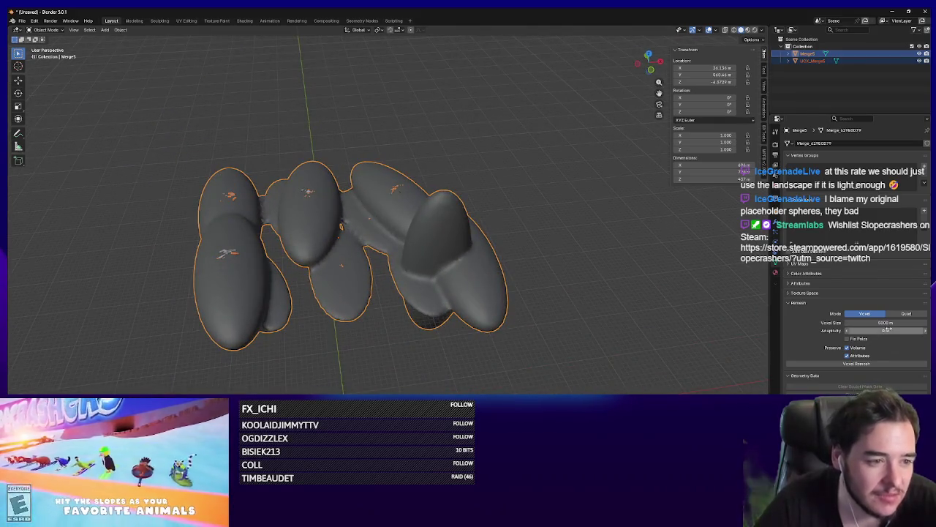
pyautogui.click(871, 363)
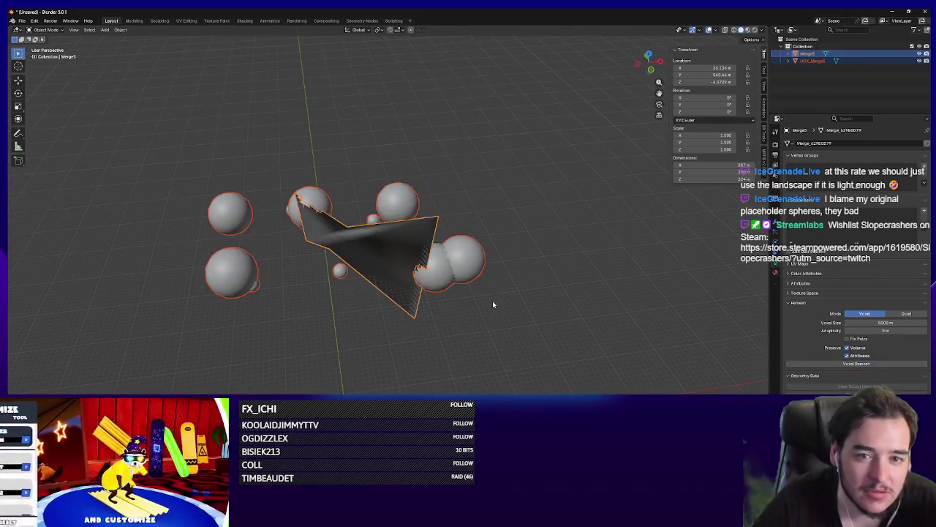
pyautogui.hotkey('ctrl', 'z')
pyautogui.hotkey('ctrl', 'shift', 'z')
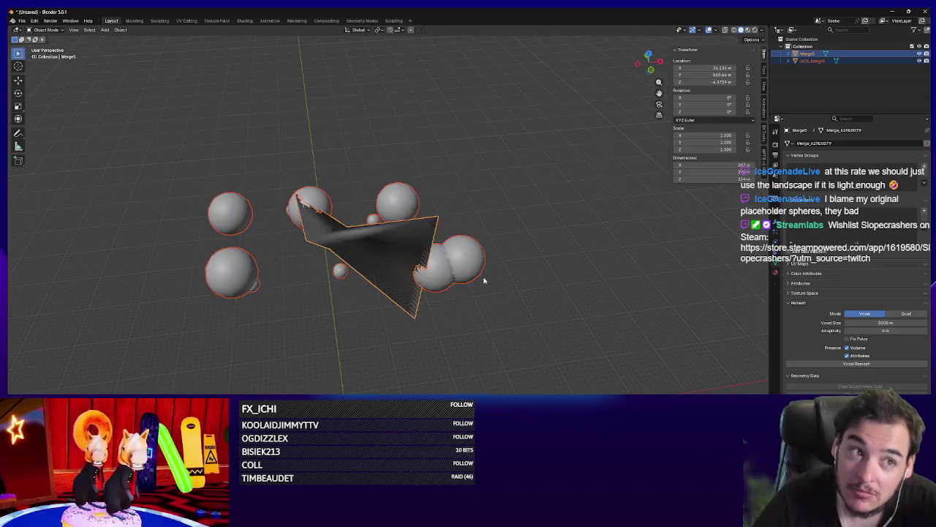
pyautogui.hotkey('ctrl', 'z')
pyautogui.press('Delete')
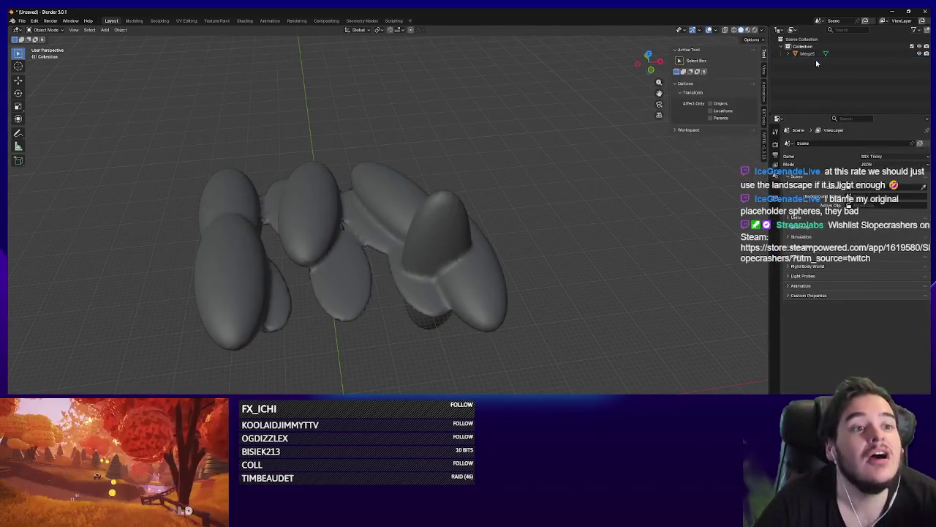
# Step: Select the Merge5 blob mesh and try a voxel remesh on it, undoing each result
pyautogui.click(806, 54)
pyautogui.hotkey('alt', 'a')
pyautogui.click(449, 284)
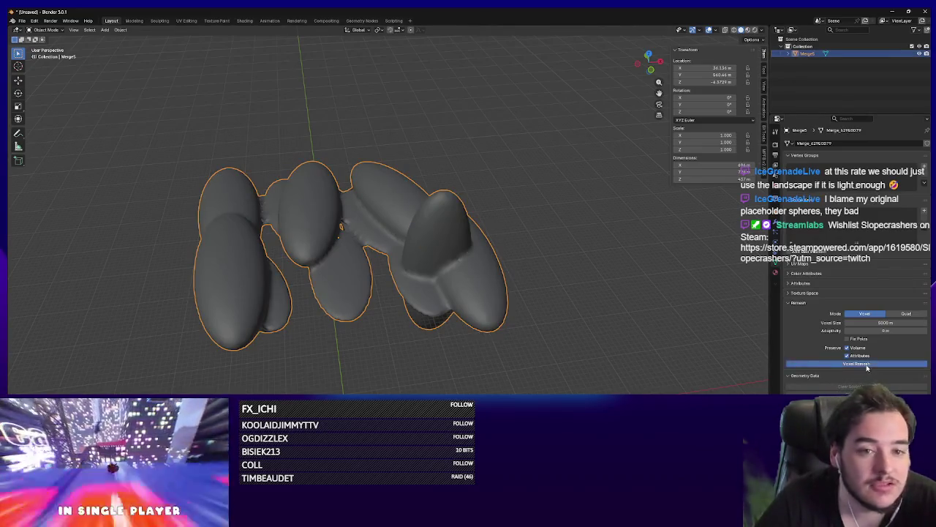
pyautogui.click(872, 362)
pyautogui.hotkey('ctrl', 'z')
pyautogui.click(870, 322)
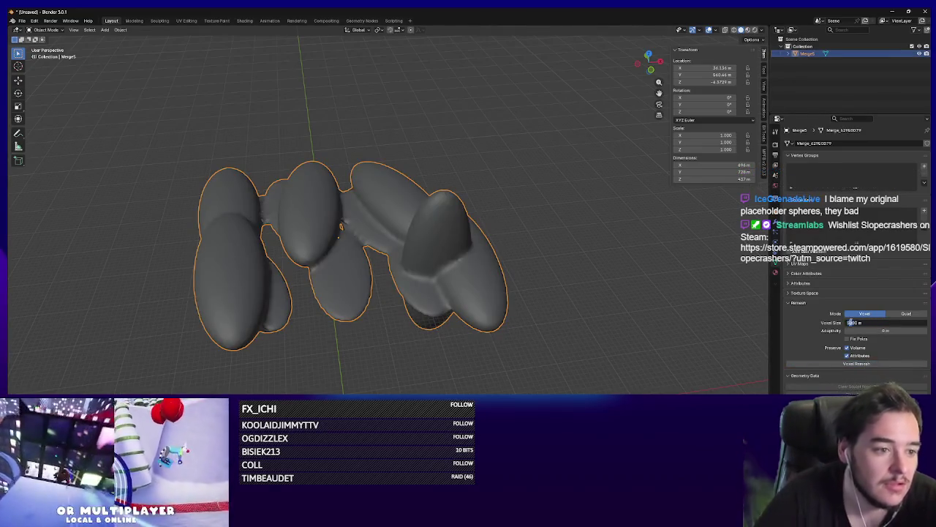
pyautogui.click(857, 363)
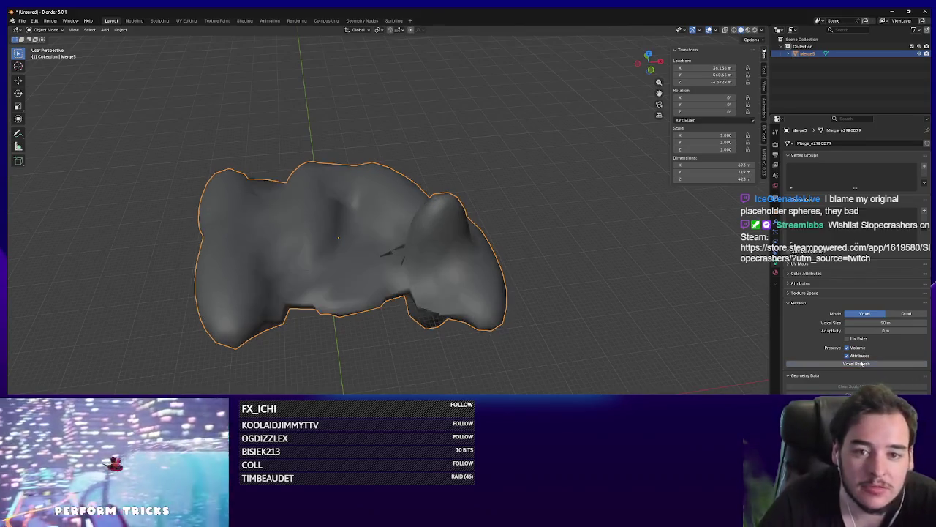
pyautogui.moveTo(512, 220)
pyautogui.mouseDown()
pyautogui.moveTo(502, 257)
pyautogui.moveTo(480, 268)
pyautogui.mouseUp()
pyautogui.hotkey('ctrl', 'z')
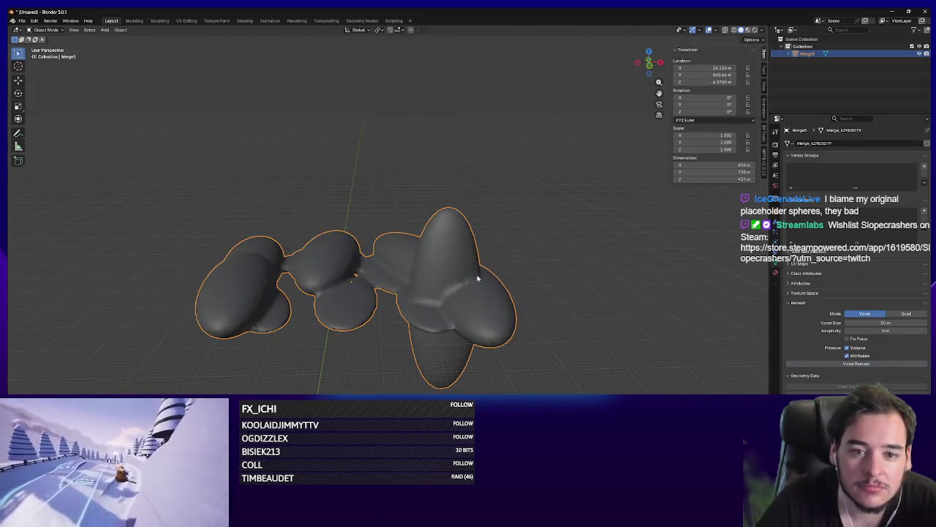
# Step: Voxel-remesh the sphere cluster at a 20 m voxel size, then again at 30 m
pyautogui.click(862, 322)
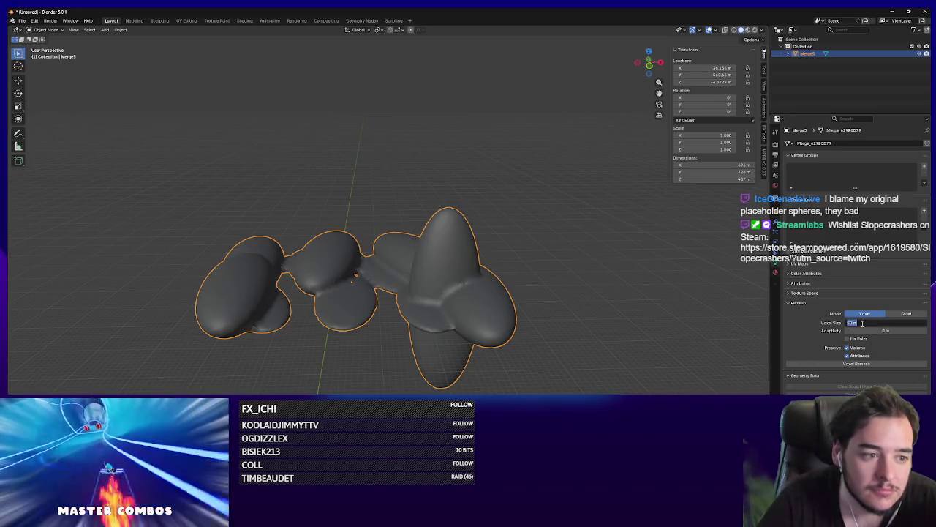
pyautogui.write('20')
pyautogui.press('Return')
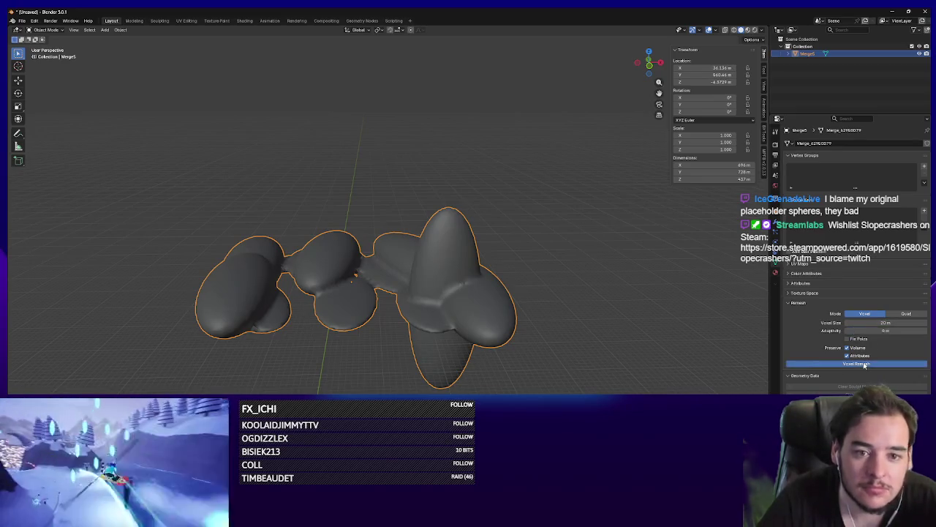
pyautogui.click(857, 363)
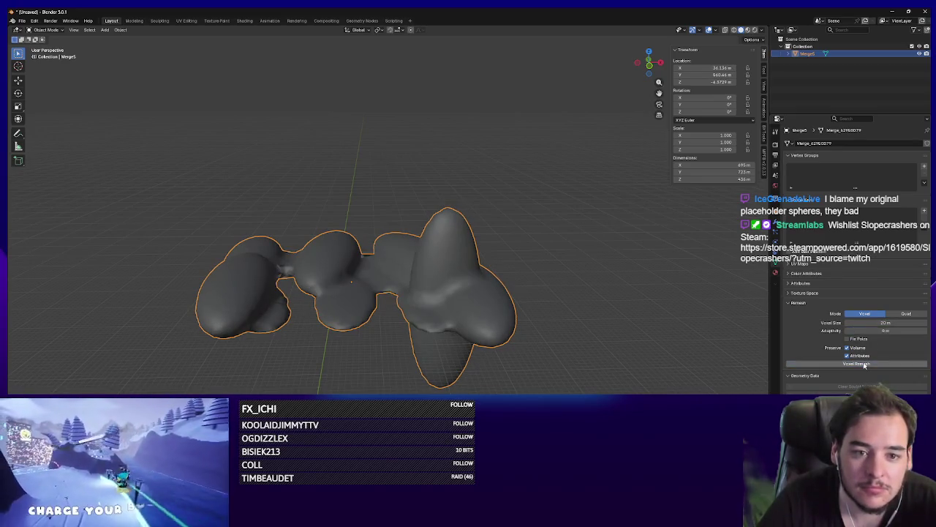
pyautogui.click(877, 323)
pyautogui.write('30')
pyautogui.press('Return')
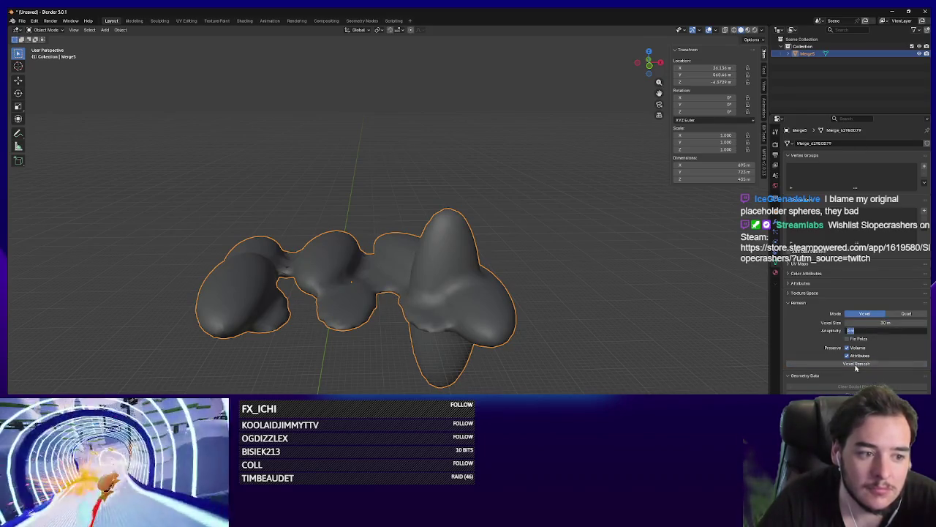
pyautogui.click(853, 364)
# Step: Undo back to the original separate ellipsoids and bring up the Add Modifier list
pyautogui.hotkey('ctrl', 'z')
pyautogui.hotkey('ctrl', 'z')
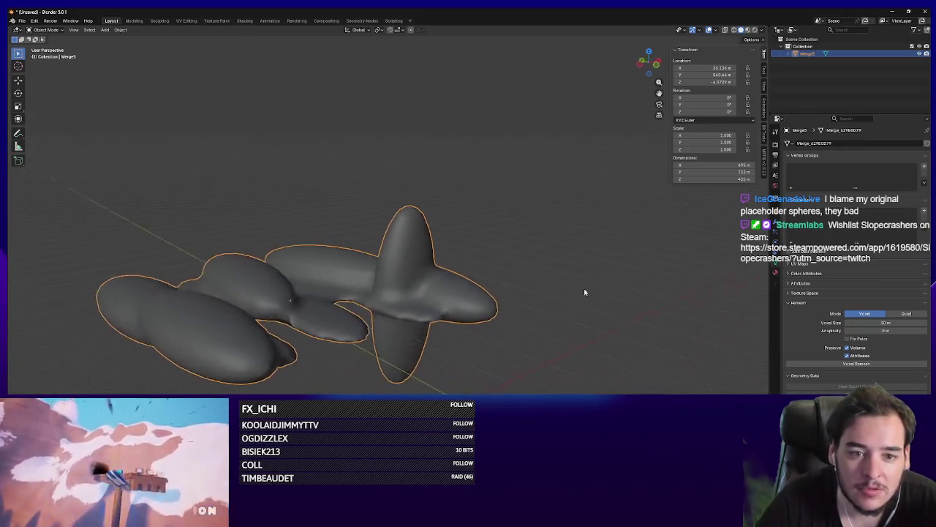
pyautogui.moveTo(586, 291); pyautogui.dragTo(402, 292)
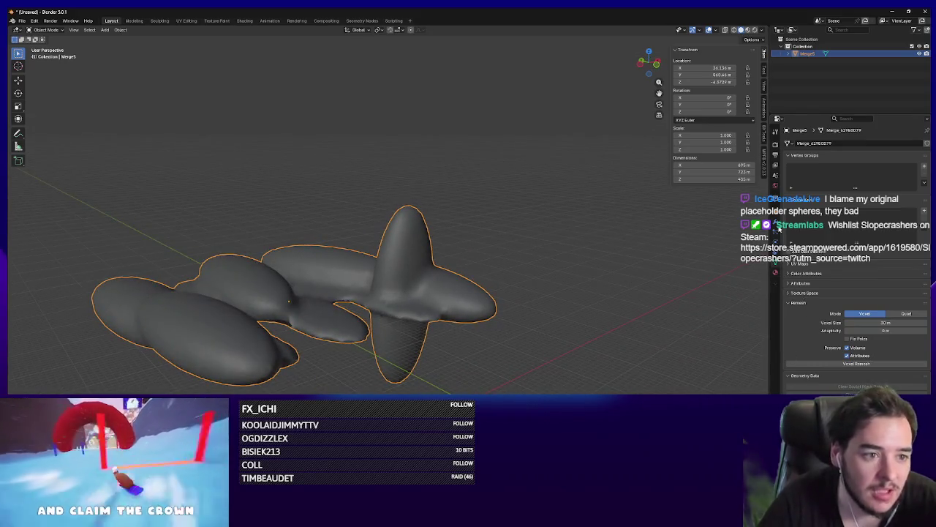
pyautogui.click(776, 219)
pyautogui.click(832, 142)
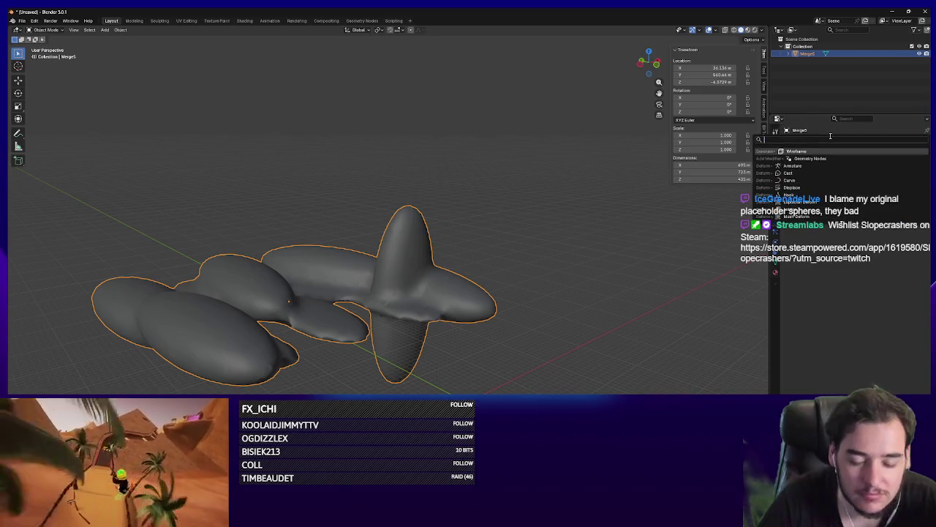
# Step: Add a Decimate modifier to Merge5 and lower its ratio to 0.0320, leaving 214 faces
pyautogui.write('decimate')
pyautogui.press('Return')
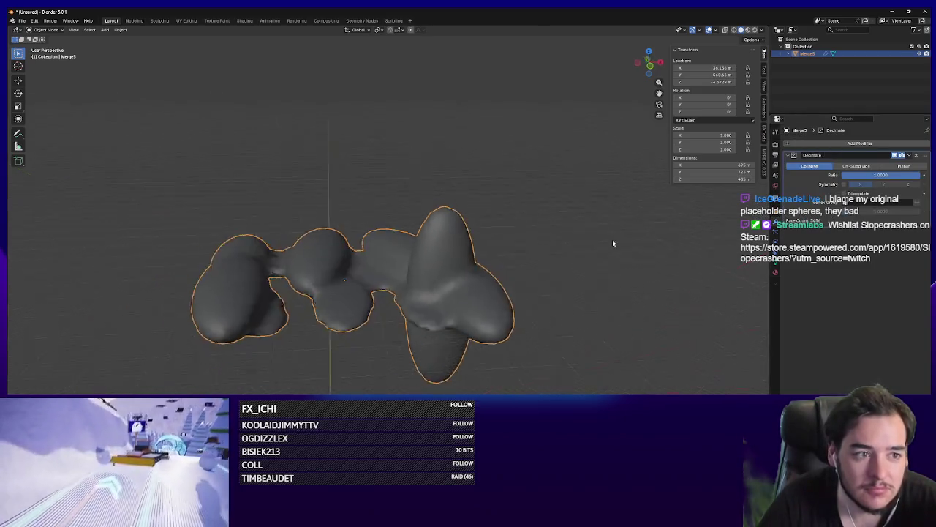
pyautogui.moveTo(612, 244); pyautogui.dragTo(512, 241)
pyautogui.moveTo(919, 175); pyautogui.dragTo(847, 175)
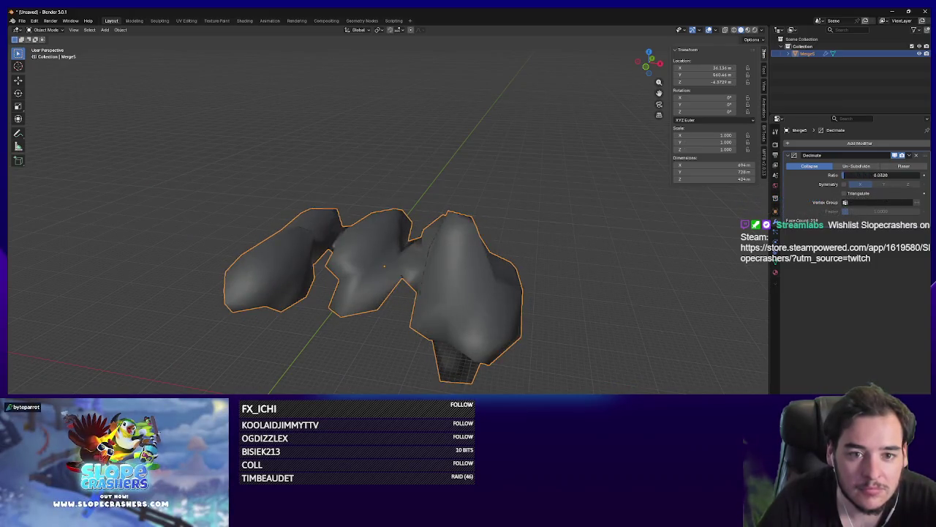
pyautogui.moveTo(643, 249); pyautogui.dragTo(480, 337)
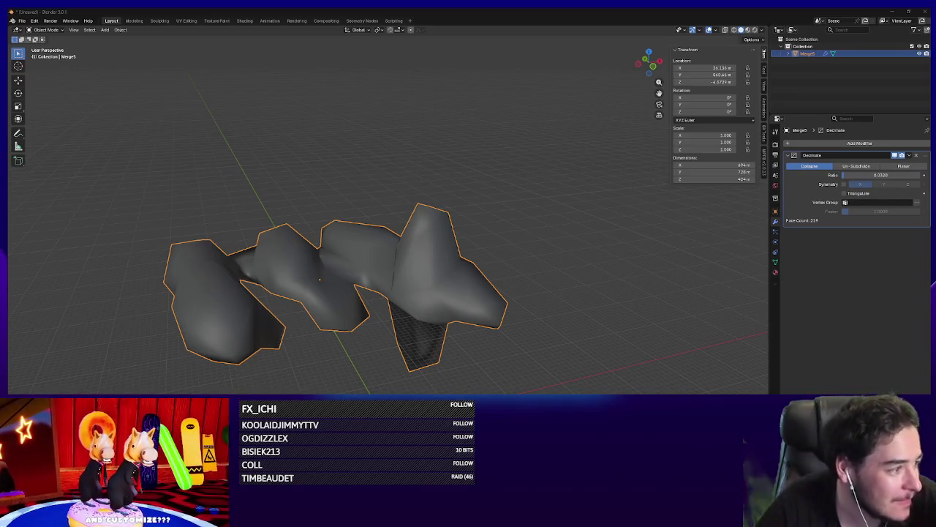
pyautogui.hotkey('alt', 'Tab')
pyautogui.hotkey('alt', 'Tab')
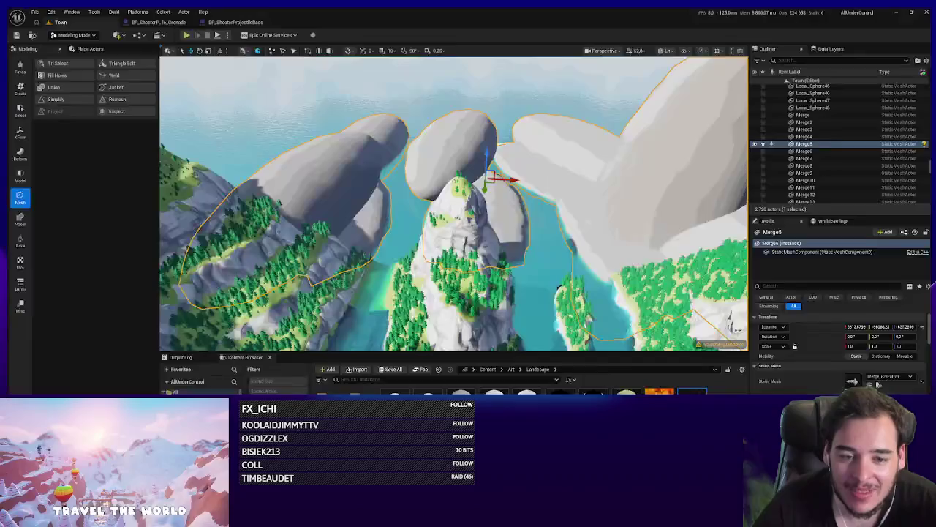
# Step: Reimport the rock mesh asset in Unreal from TownVista2.fbx
pyautogui.rightClick(721, 142)
pyautogui.click(687, 229)
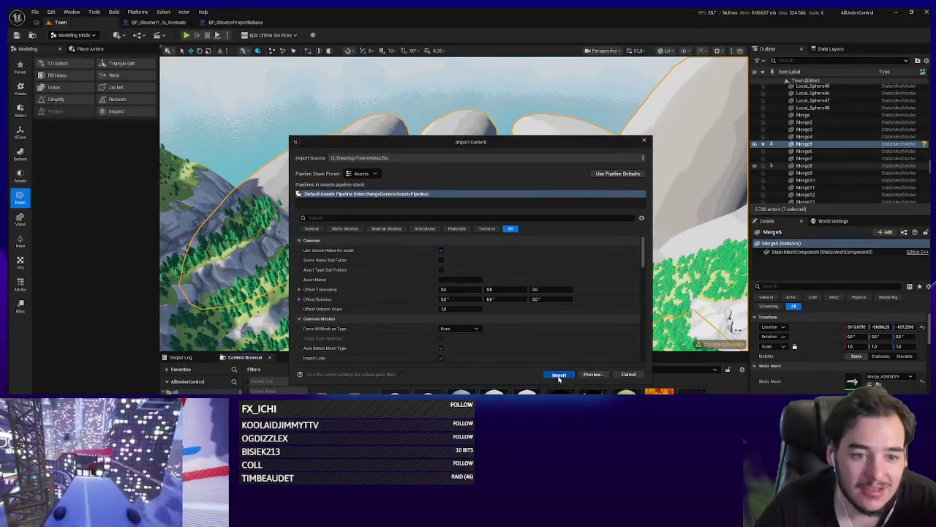
pyautogui.click(557, 378)
pyautogui.moveTo(726, 392)
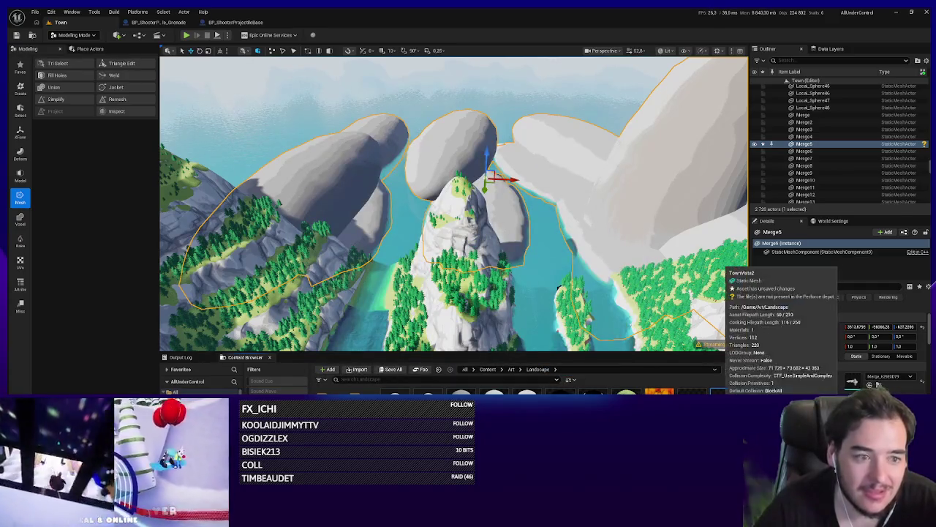
# Step: Reset TownVista2's location to 0,0,0 and frame it alongside the TownVista mesh
pyautogui.rightClick(596, 210)
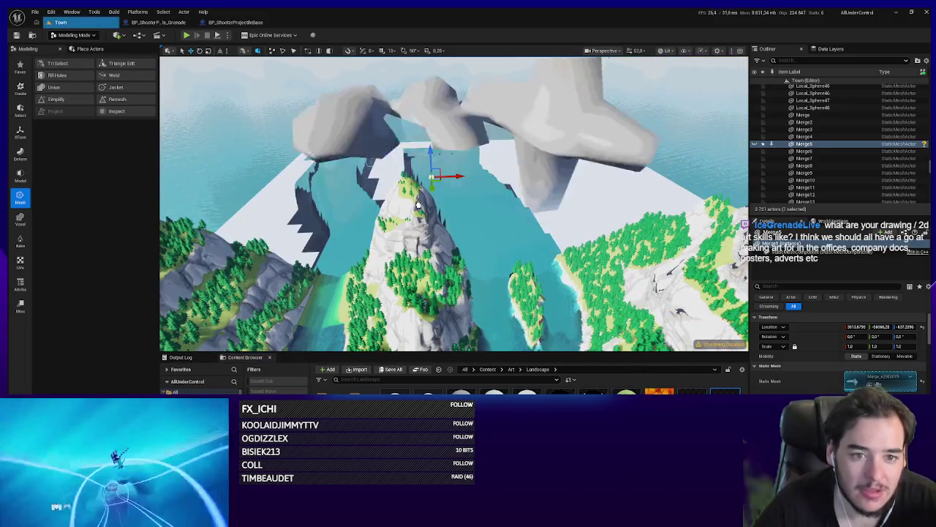
pyautogui.click(923, 326)
pyautogui.press('f')
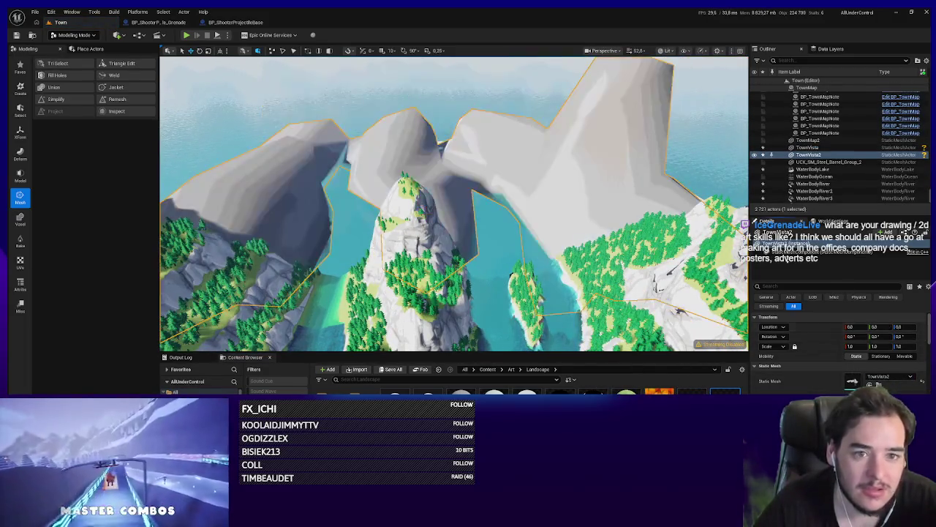
pyautogui.click(609, 267)
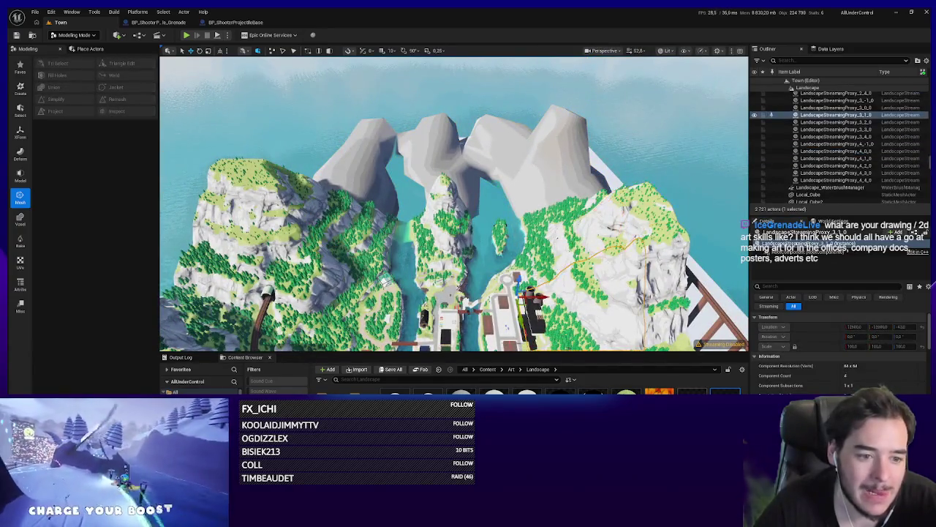
pyautogui.click(454, 147)
pyautogui.press('f')
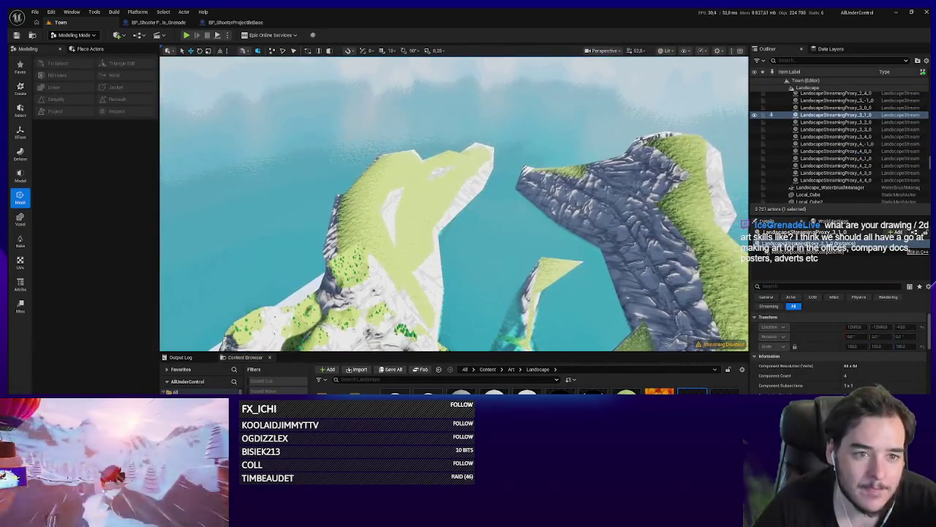
pyautogui.click(545, 284)
pyautogui.press('f')
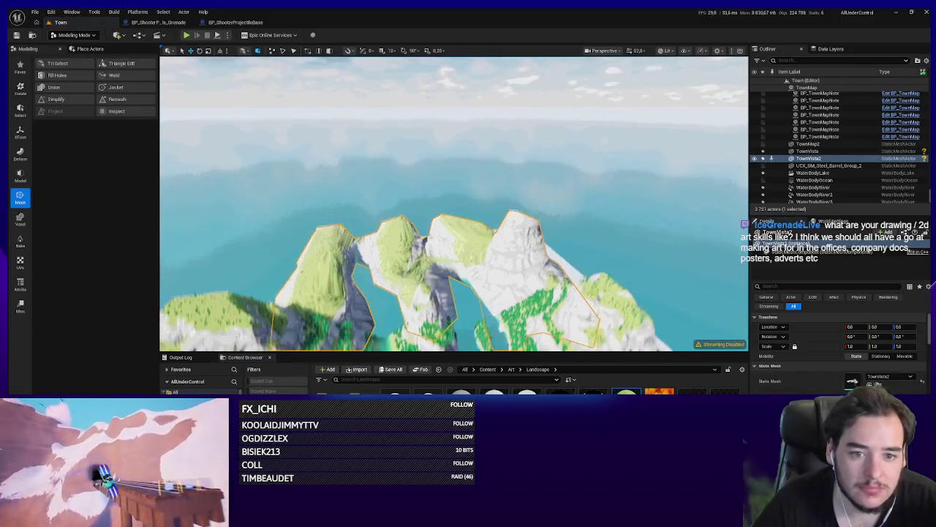
# Step: Back in Blender, view Merge5 from the top and enter Edit Mode in UV Editing
pyautogui.hotkey('alt', 'Tab')
pyautogui.hotkey('alt', 'Tab')
pyautogui.hotkey('alt', 'shift', 'Tab')
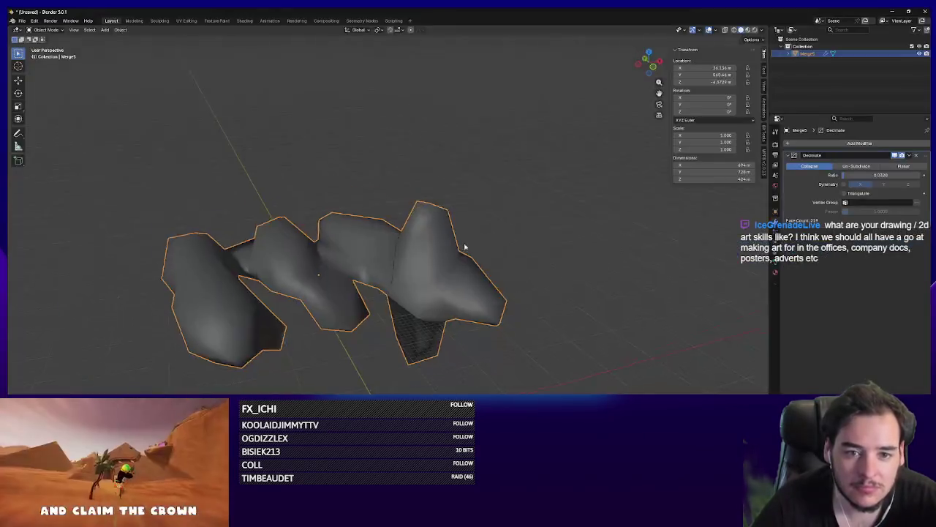
pyautogui.scroll(3, 439, 183)
pyautogui.click(648, 62)
pyautogui.scroll(-4, 494, 291)
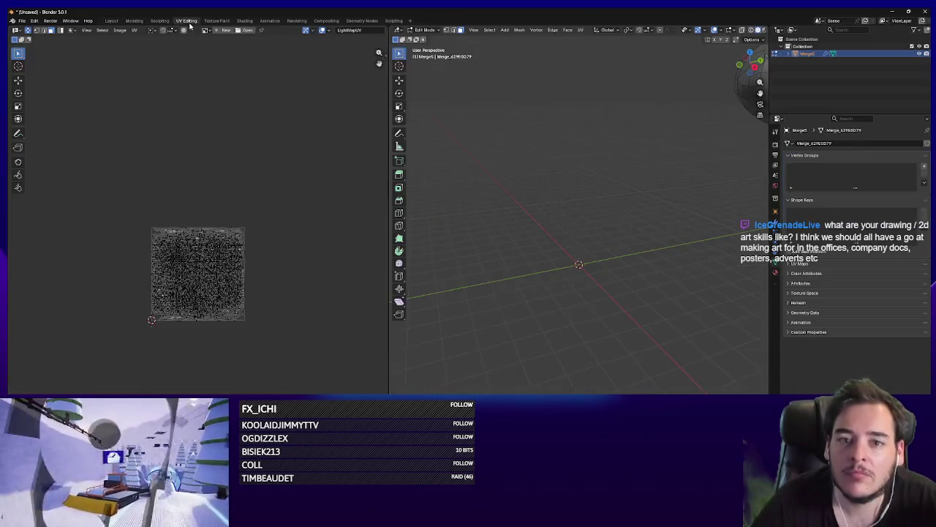
pyautogui.click(186, 21)
pyautogui.scroll(3, 271, 282)
pyautogui.press('Tab')
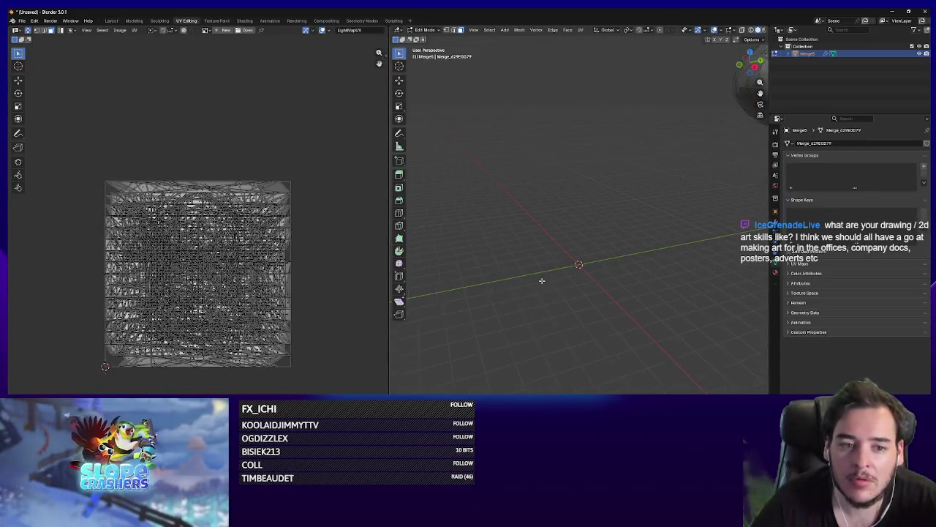
# Step: Select all of Merge5 in top view and unwrap it with Project from View
pyautogui.press('KP_7')
pyautogui.press('Home')
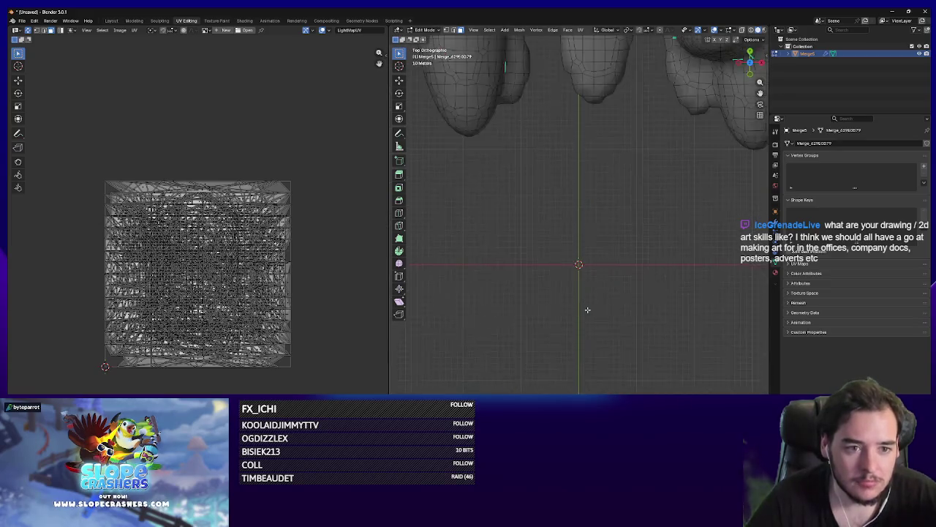
pyautogui.scroll(1, 585, 308)
pyautogui.press('a')
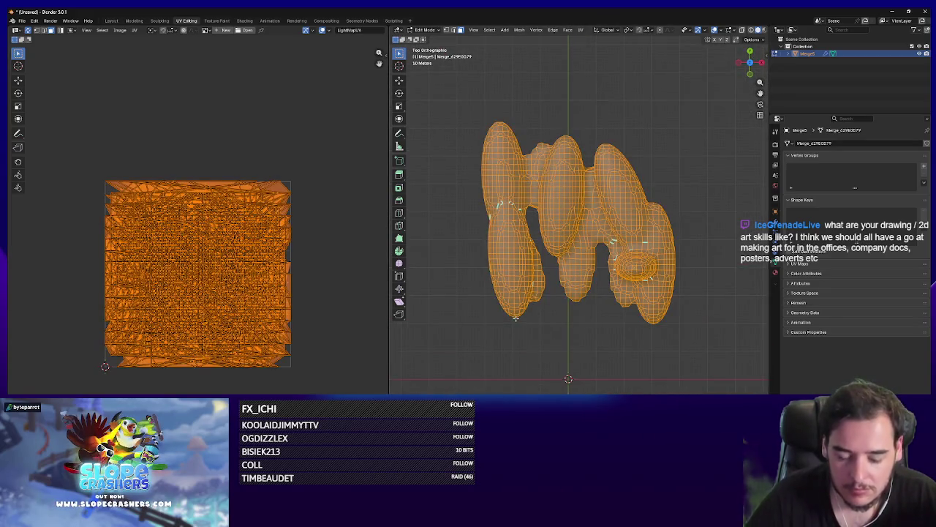
pyautogui.press('u')
pyautogui.click(509, 392)
pyautogui.scroll(-1, 307, 343)
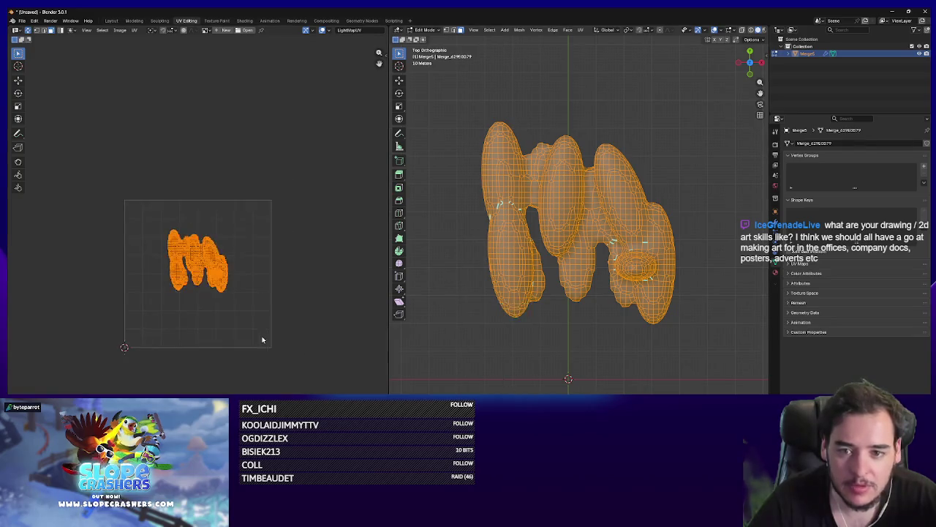
# Step: Scale the projected UV island up by about 1.11 and return to Object Mode
pyautogui.press('s')
pyautogui.click(336, 359)
pyautogui.write('s')
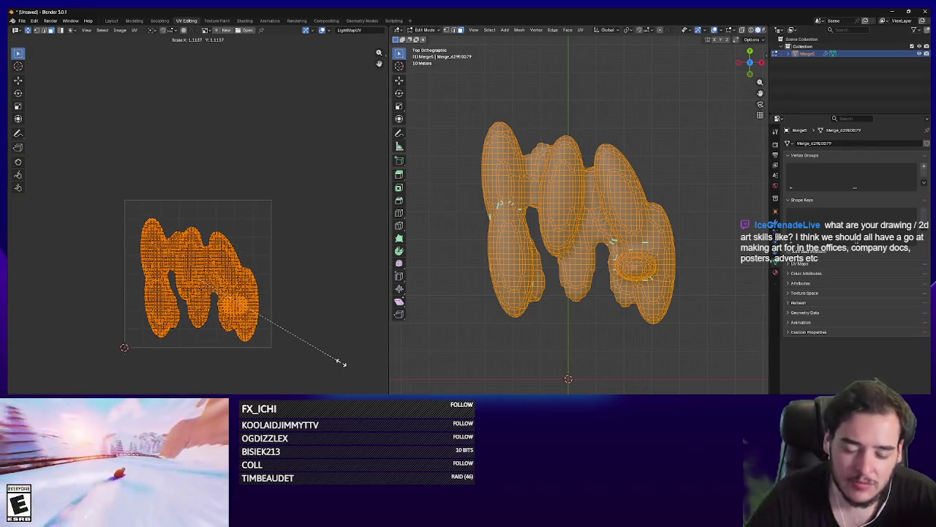
pyautogui.write('50')
pyautogui.press('BackSpace')
pyautogui.press('BackSpace')
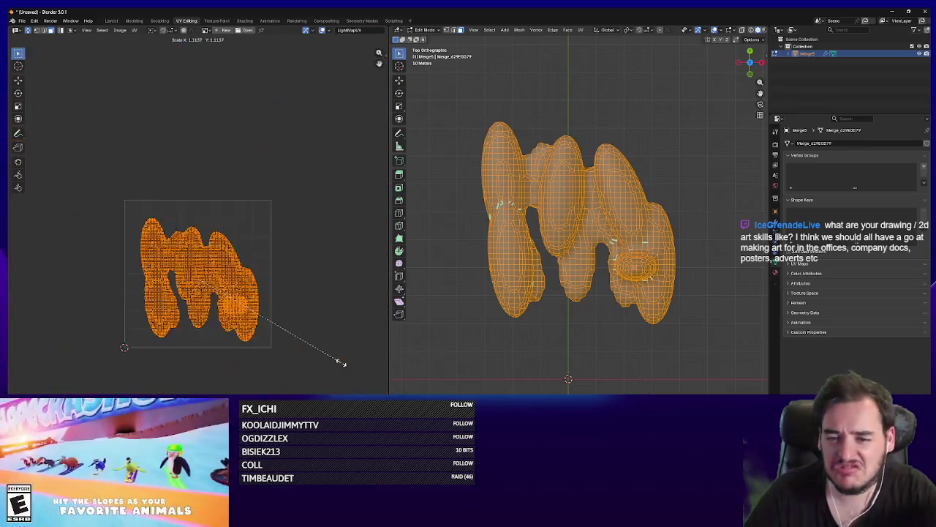
pyautogui.write('100')
pyautogui.press('Return')
pyautogui.scroll(-4, 584, 288)
pyautogui.press('Tab')
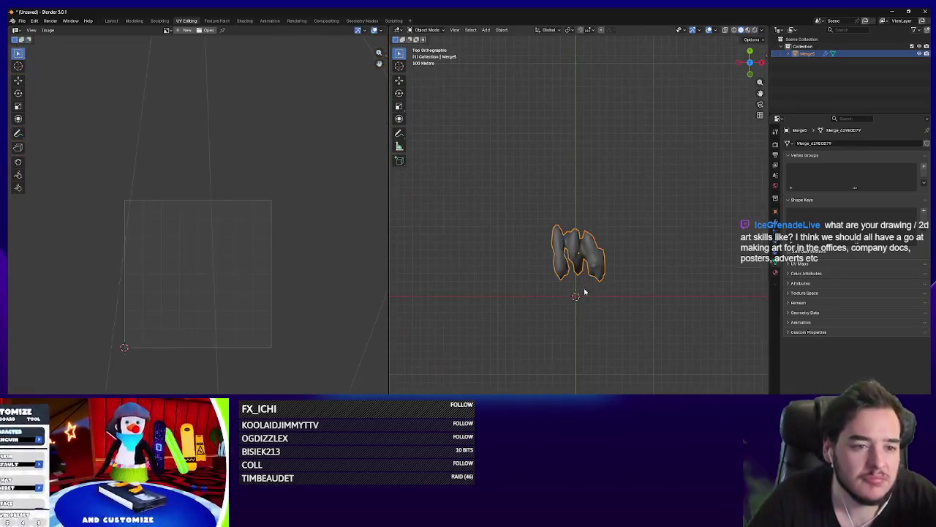
pyautogui.hotkey('alt', 'Tab')
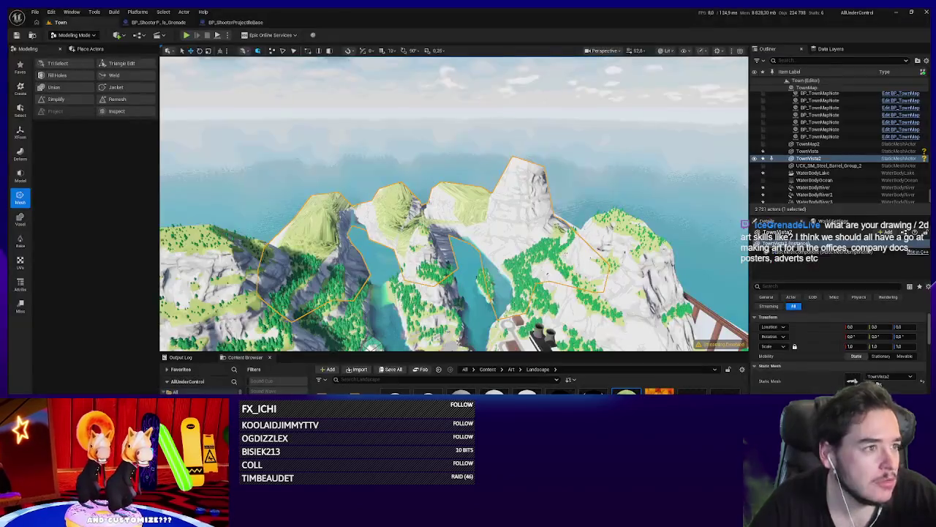
# Step: Reimport the TownVista2 mesh asset and pick Vertex Sculpt from Modeling mode's Deform tools
pyautogui.rightClick(878, 385)
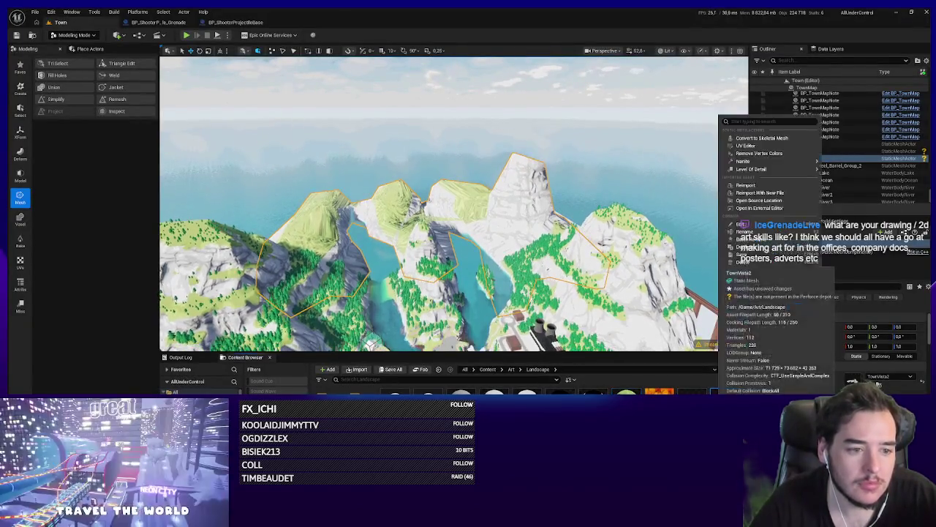
pyautogui.click(747, 187)
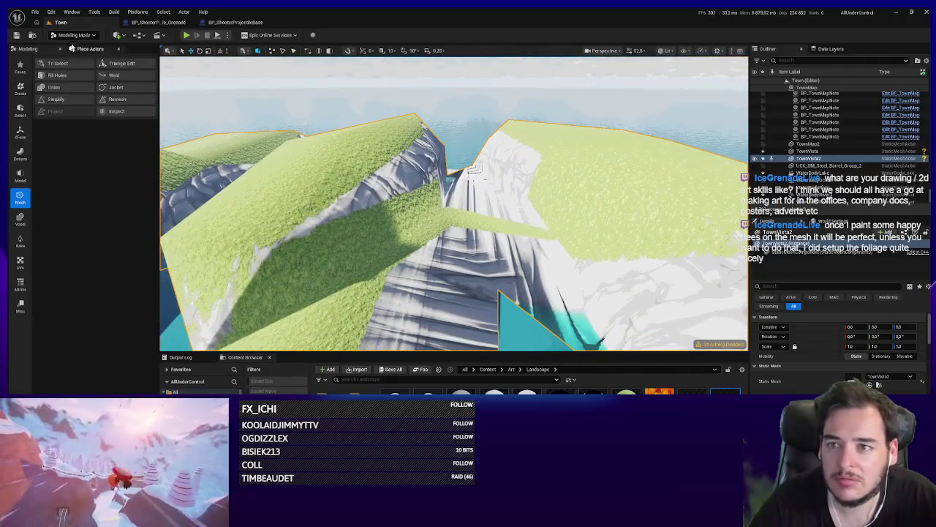
pyautogui.click(73, 34)
pyautogui.click(73, 34)
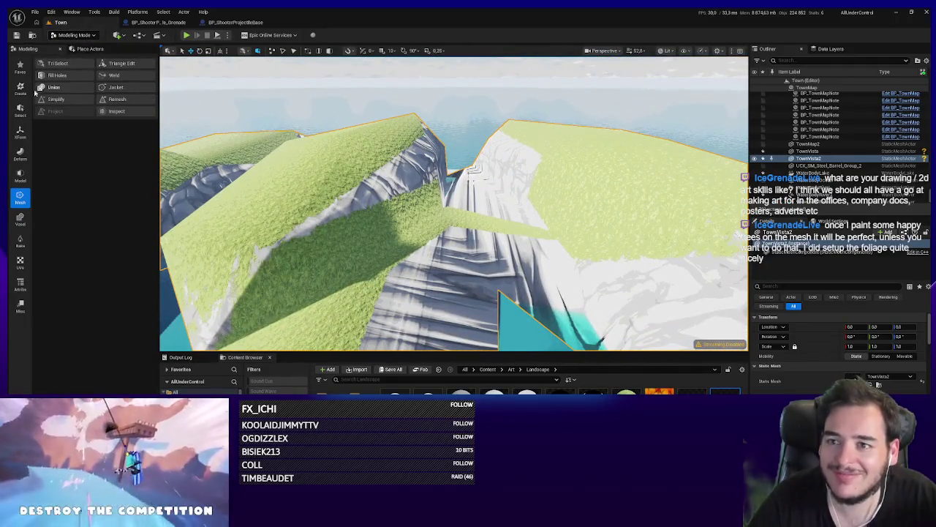
pyautogui.click(20, 154)
pyautogui.click(61, 64)
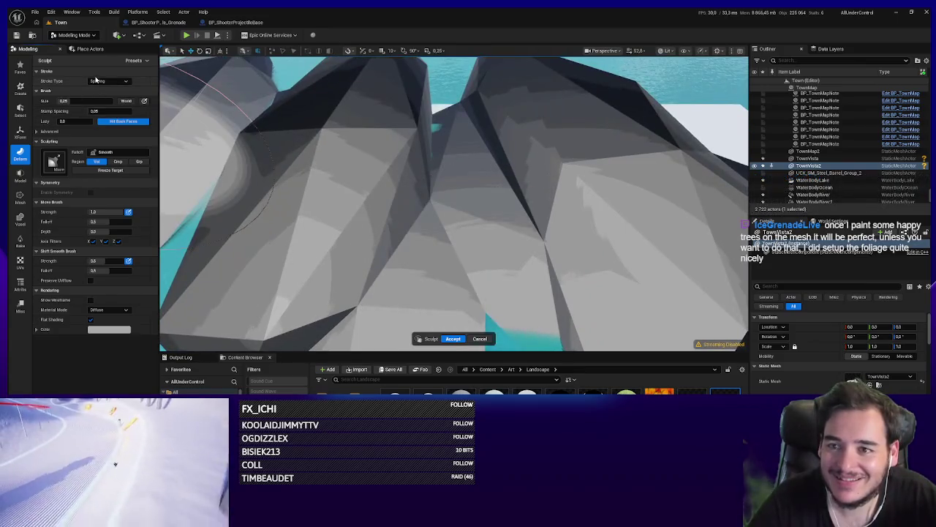
# Step: Push the TownVista2 cliffs down with the standard Sculpt brush to carve a water channel, then accept
pyautogui.click(53, 161)
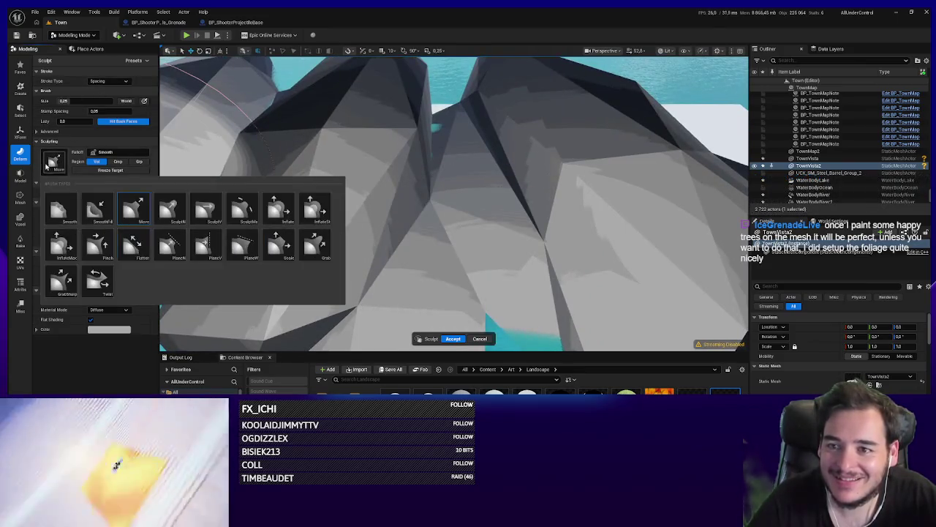
pyautogui.click(169, 212)
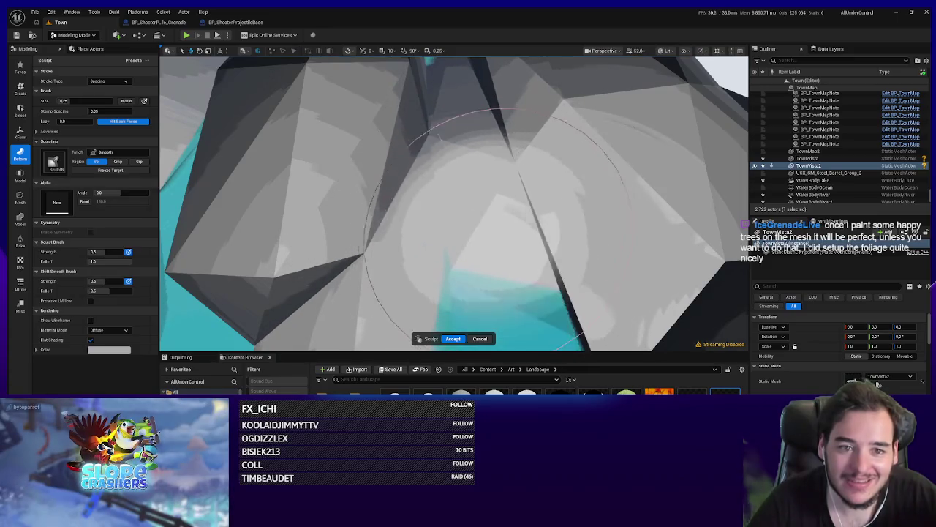
pyautogui.moveTo(463, 233)
pyautogui.mouseDown()
pyautogui.moveTo(432, 103)
pyautogui.moveTo(431, 147)
pyautogui.moveTo(464, 243)
pyautogui.moveTo(397, 198)
pyautogui.moveTo(407, 198)
pyautogui.moveTo(427, 155)
pyautogui.mouseUp()
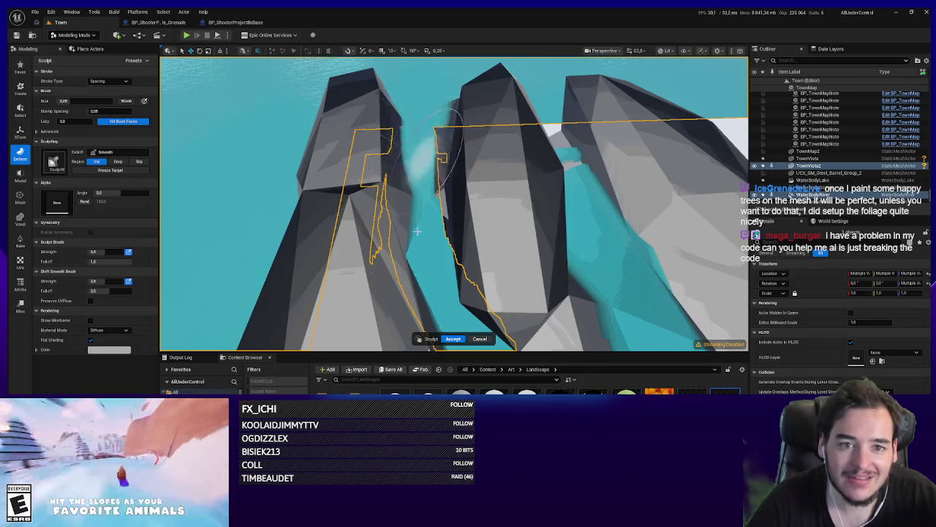
pyautogui.moveTo(417, 231); pyautogui.dragTo(504, 198)
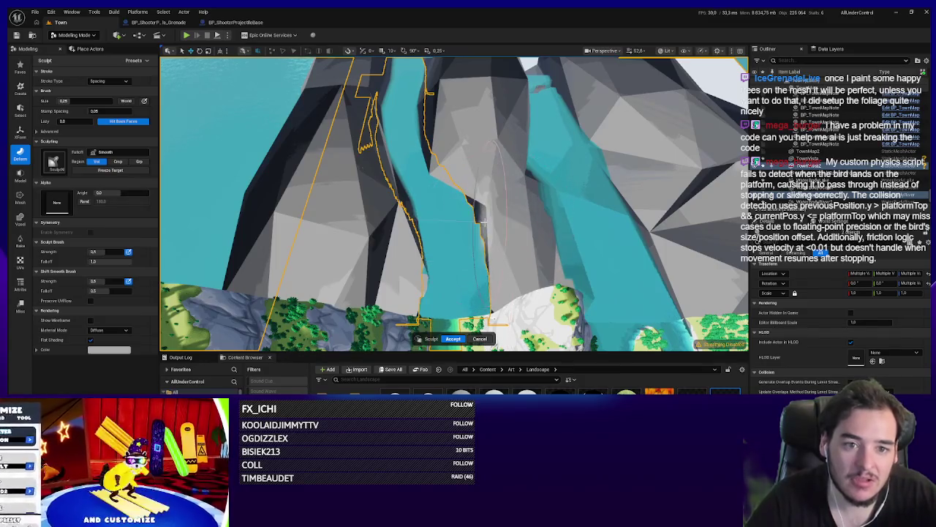
pyautogui.click(453, 338)
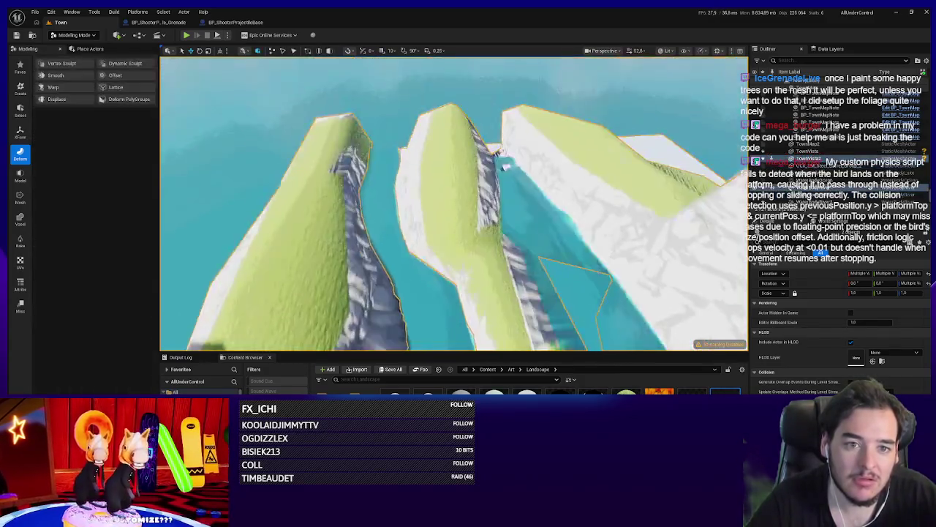
# Step: Select and frame the river water body and upper water spline, then save the level
pyautogui.moveTo(504, 167); pyautogui.dragTo(453, 212)
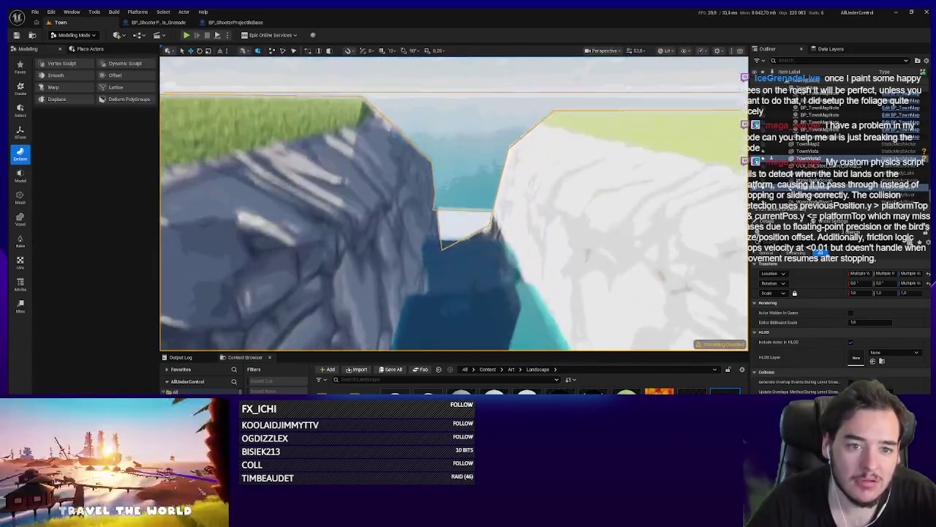
pyautogui.doubleClick(805, 231)
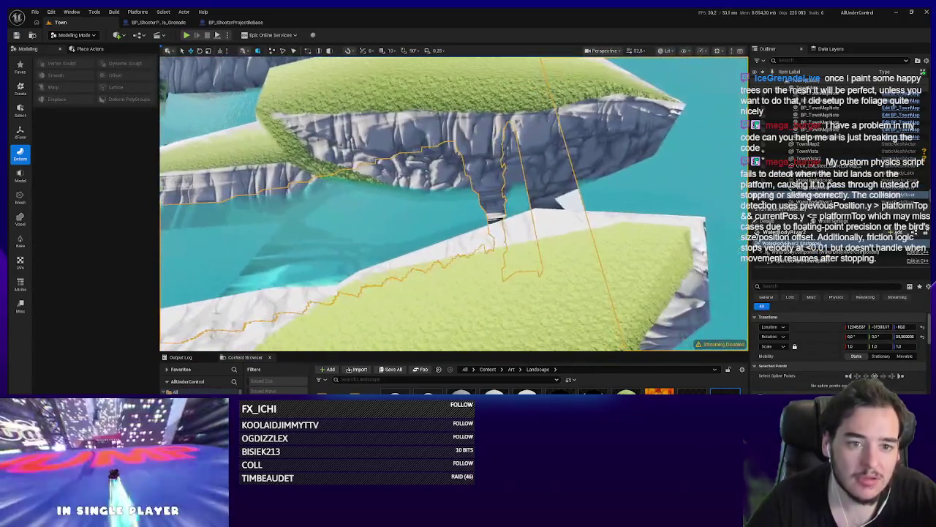
pyautogui.click(812, 158)
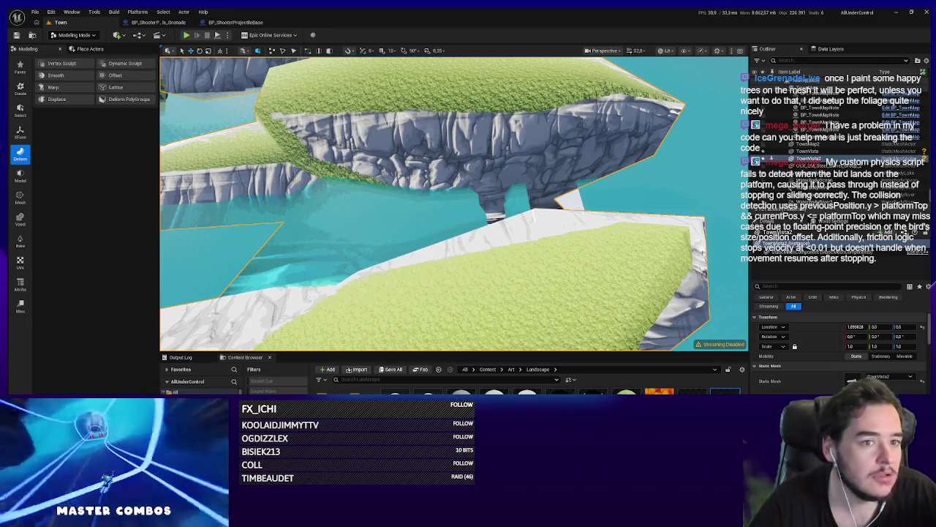
pyautogui.click(378, 226)
pyautogui.press('f')
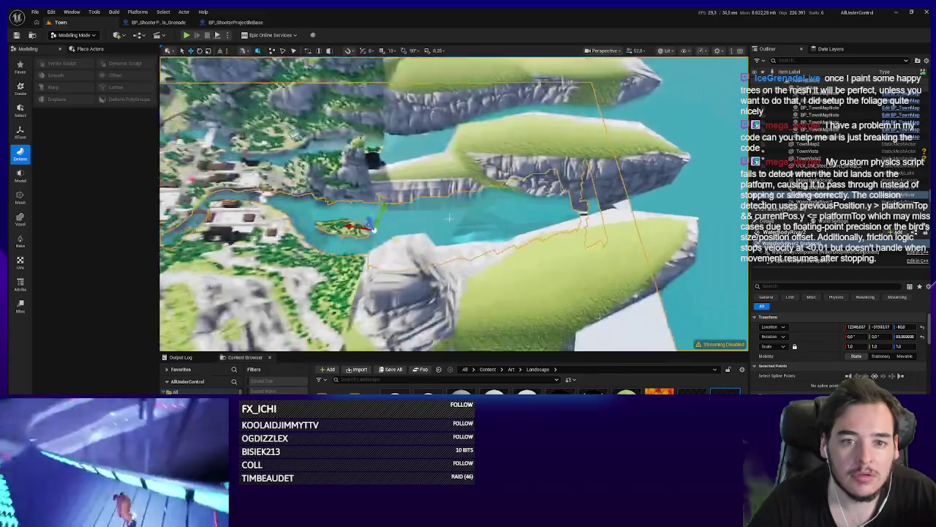
pyautogui.click(651, 184)
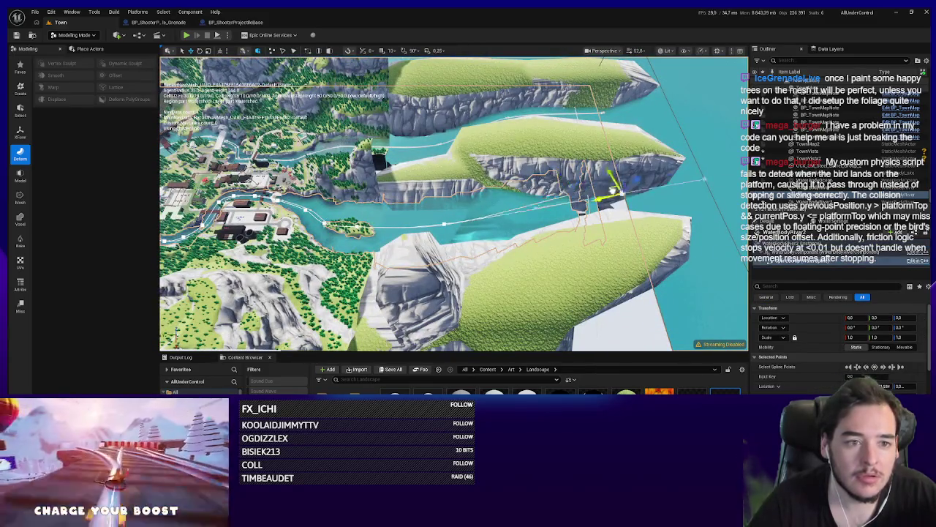
pyautogui.press('f')
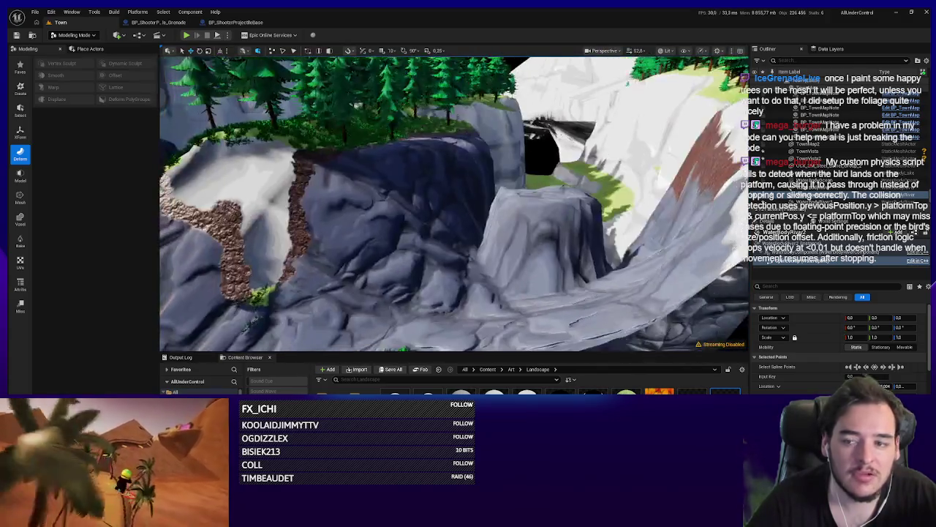
pyautogui.hotkey('ctrl', 's')
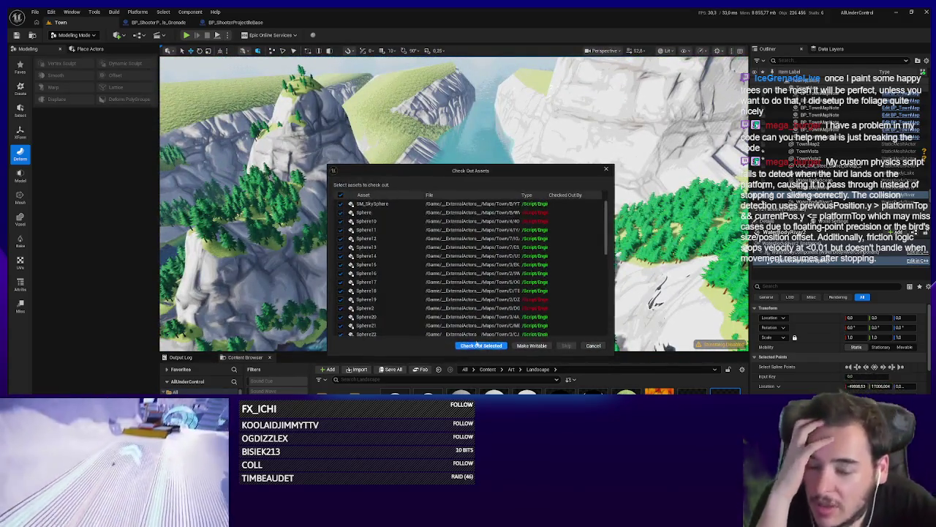
# Step: Check out the selected modified Town map assets so the save completes
pyautogui.click(486, 346)
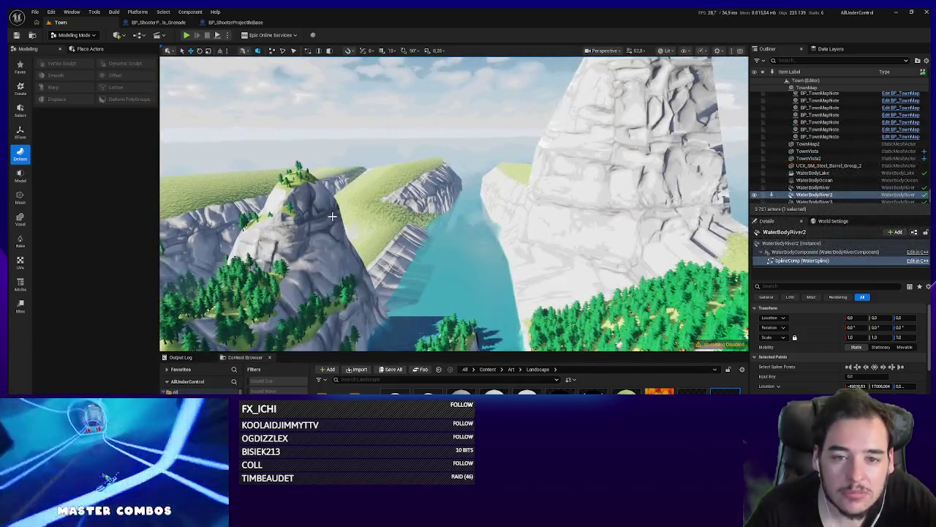
pyautogui.click(332, 216)
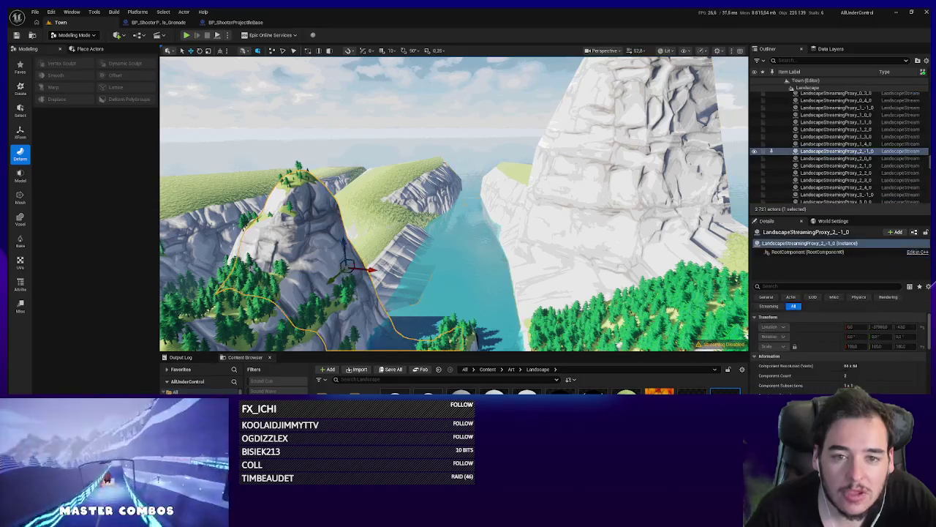
# Step: Focus on TownVista2 and orbit to review the sculpted cliffs from wide and close angles
pyautogui.click(439, 233)
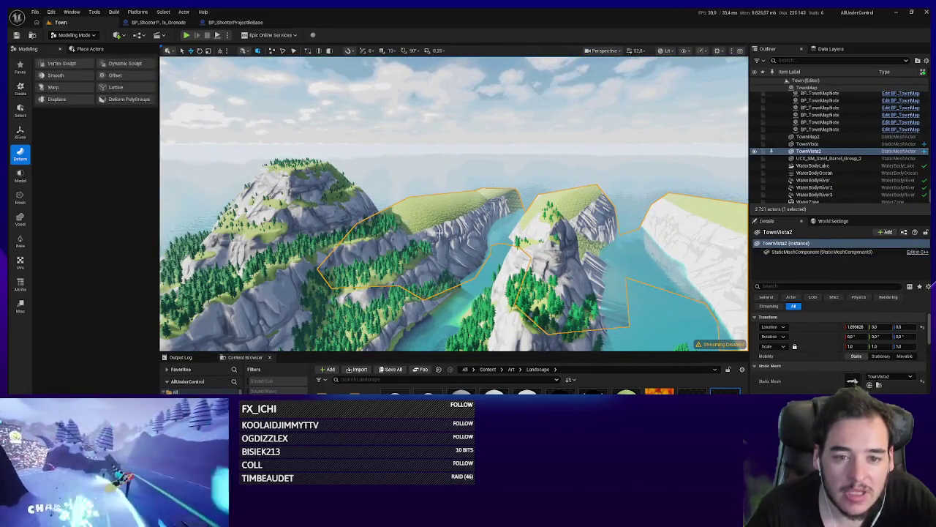
pyautogui.press('f')
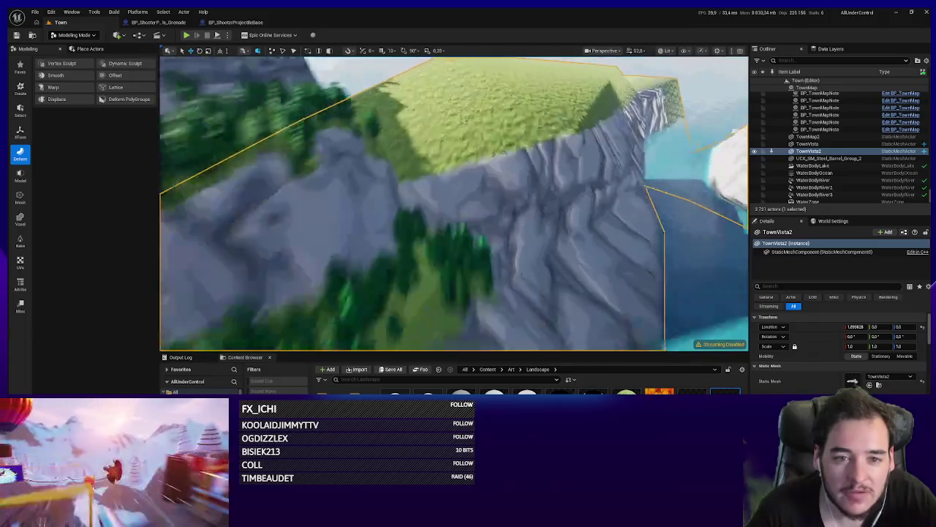
pyautogui.moveTo(460, 205); pyautogui.dragTo(66, 58)
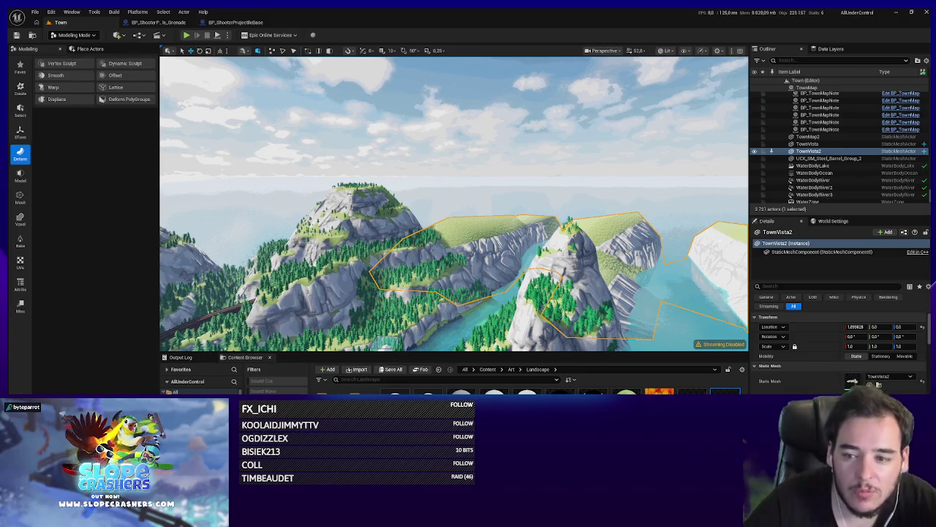
pyautogui.moveTo(456, 255); pyautogui.dragTo(420, 256)
pyautogui.click(73, 35)
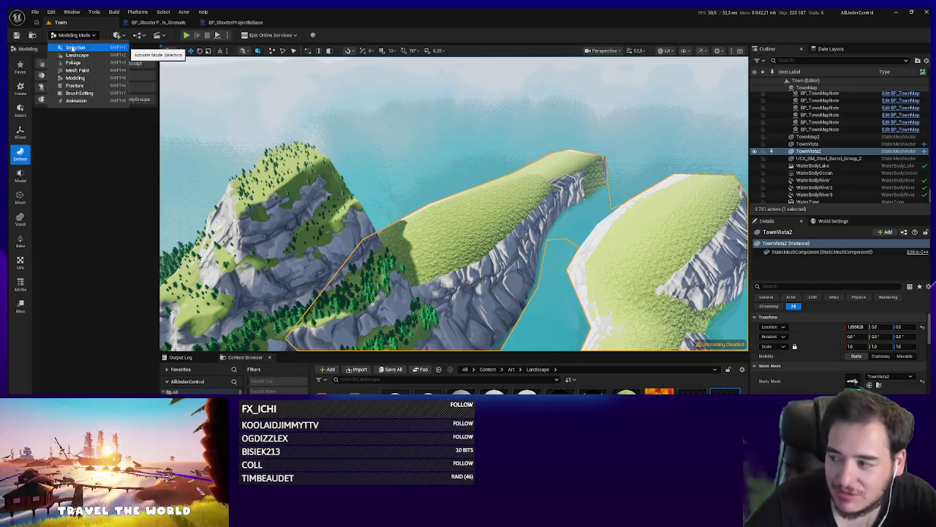
# Step: Reframe the TownVista2 cliff and switch the editor to Foliage mode showing its tree foliage types
pyautogui.press('Escape')
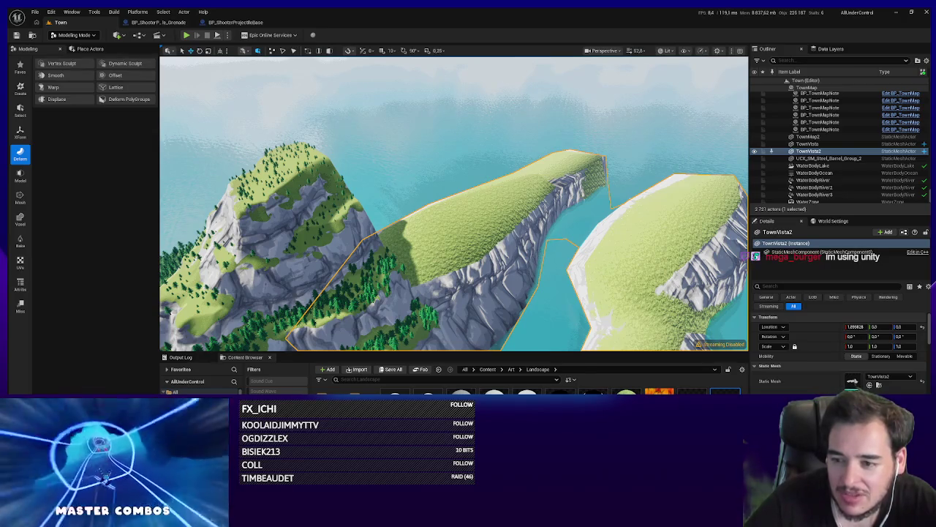
pyautogui.press('f')
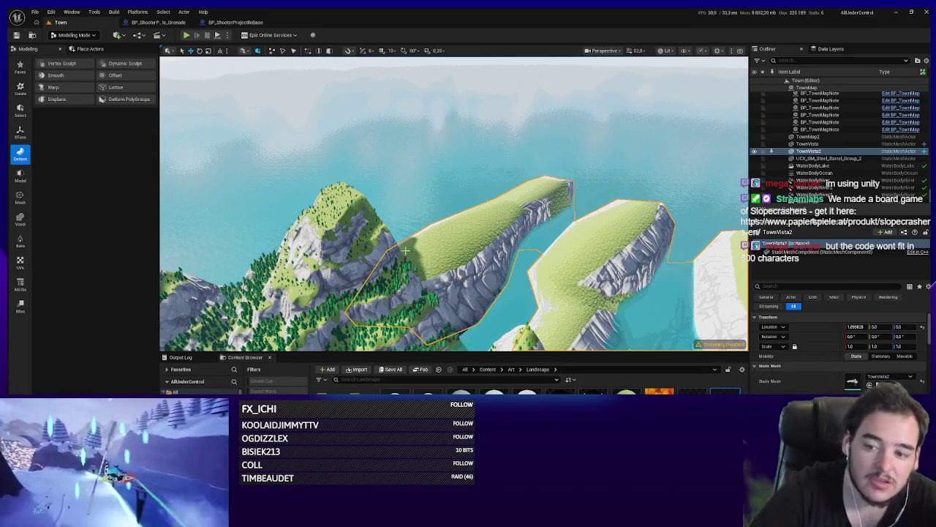
pyautogui.press('f')
pyautogui.moveTo(196, 149)
pyautogui.mouseDown()
pyautogui.moveTo(242, 143)
pyautogui.moveTo(196, 149)
pyautogui.mouseUp()
pyautogui.click(73, 34)
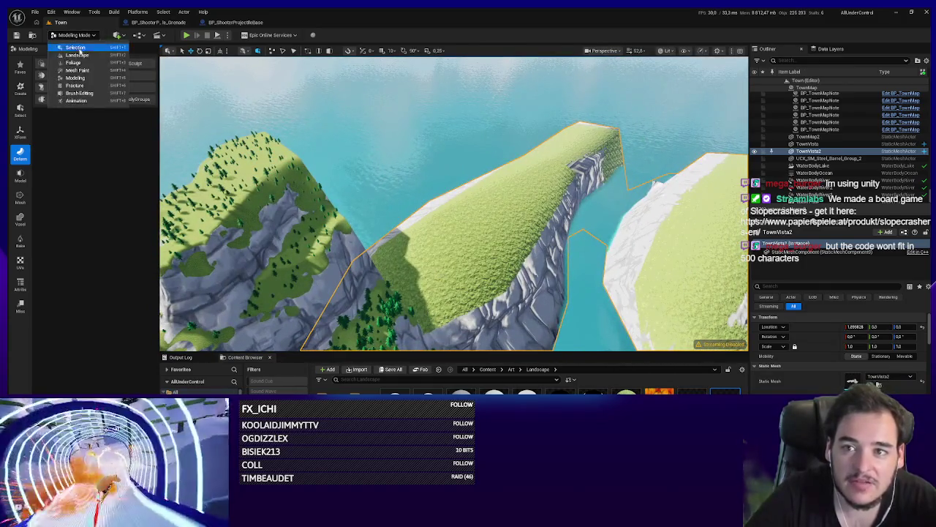
pyautogui.click(74, 64)
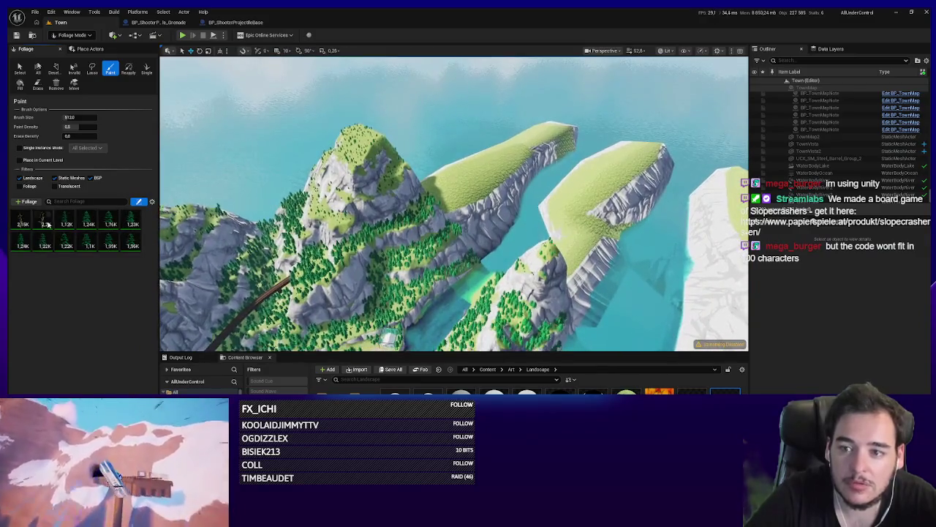
# Step: Inspect the F_Pine_Tree_01 foliage type with the Select tool, then switch back to Selection mode
pyautogui.click(65, 223)
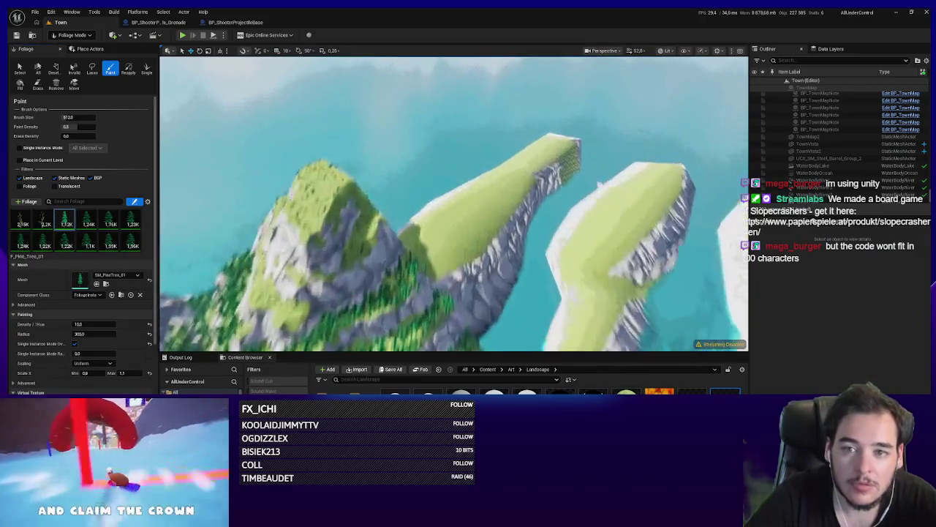
pyautogui.click(18, 67)
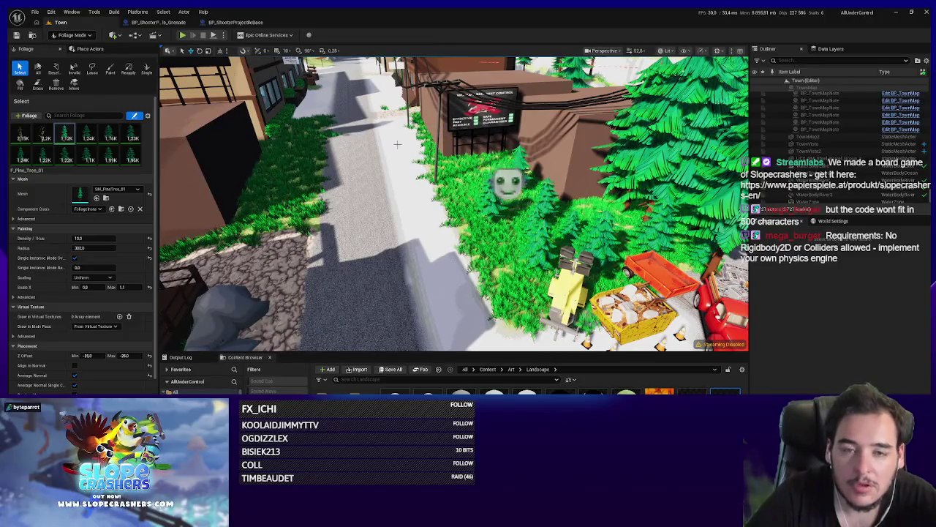
pyautogui.click(79, 36)
pyautogui.click(73, 49)
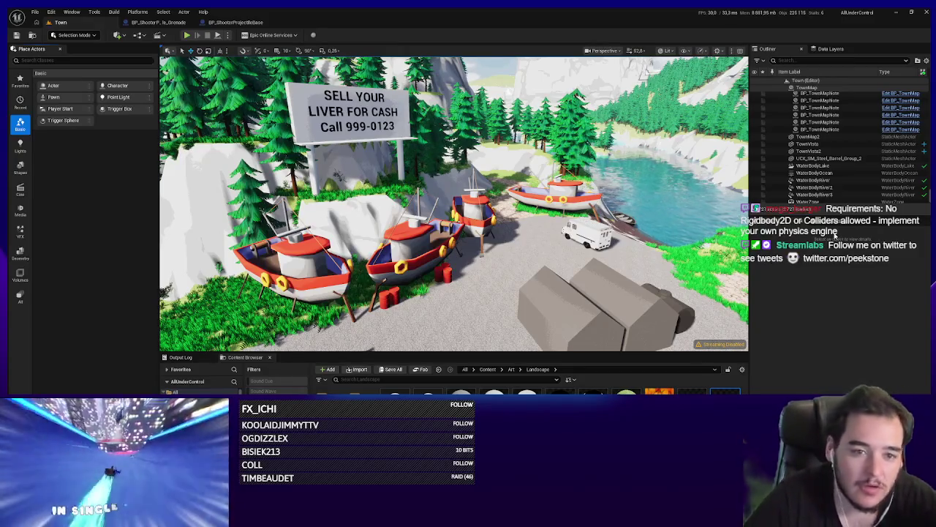
# Step: Focus the view on the yellow pickup in the town car park and start Play-In-Editor
pyautogui.moveTo(453, 204)
pyautogui.mouseDown()
pyautogui.moveTo(439, 198)
pyautogui.moveTo(468, 190)
pyautogui.moveTo(482, 201)
pyautogui.moveTo(475, 212)
pyautogui.moveTo(569, 242)
pyautogui.mouseUp()
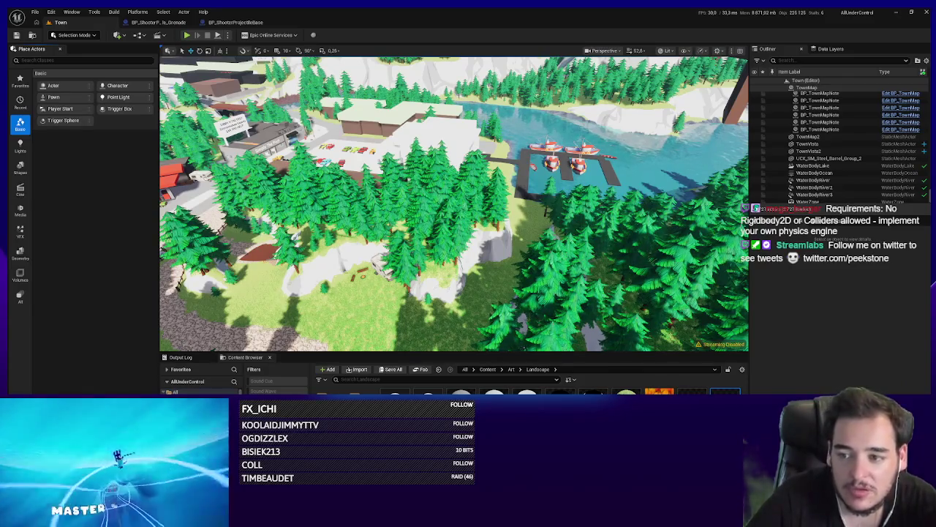
pyautogui.moveTo(408, 291)
pyautogui.mouseDown()
pyautogui.moveTo(416, 286)
pyautogui.moveTo(409, 264)
pyautogui.moveTo(454, 307)
pyautogui.moveTo(432, 278)
pyautogui.moveTo(439, 271)
pyautogui.mouseUp()
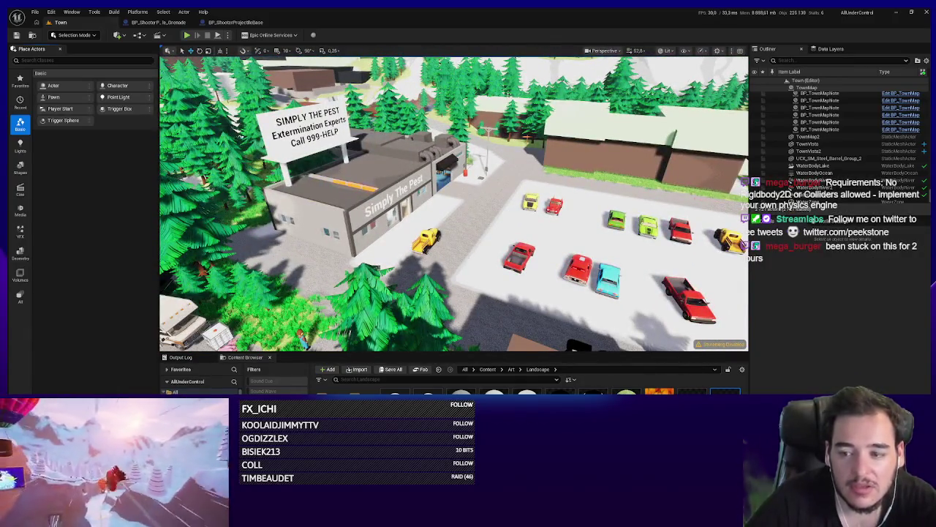
pyautogui.moveTo(438, 270); pyautogui.dragTo(464, 275)
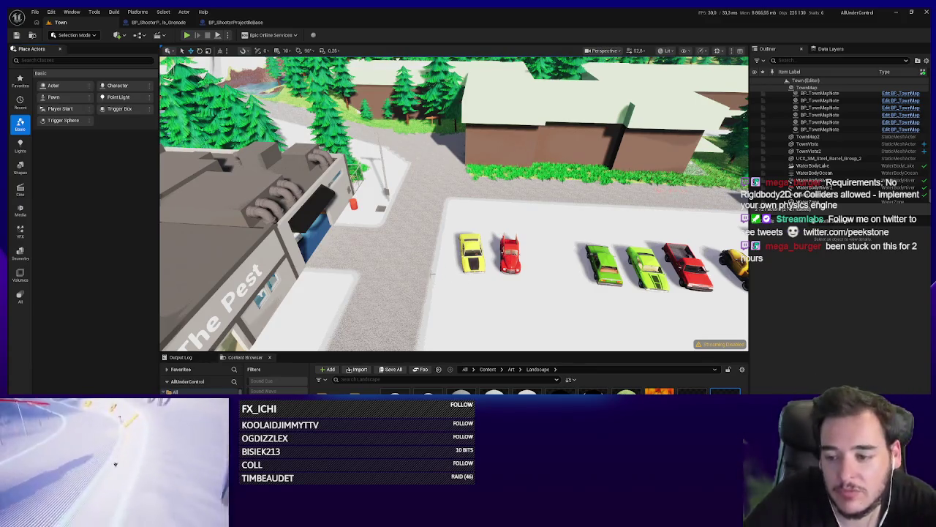
pyautogui.press('f')
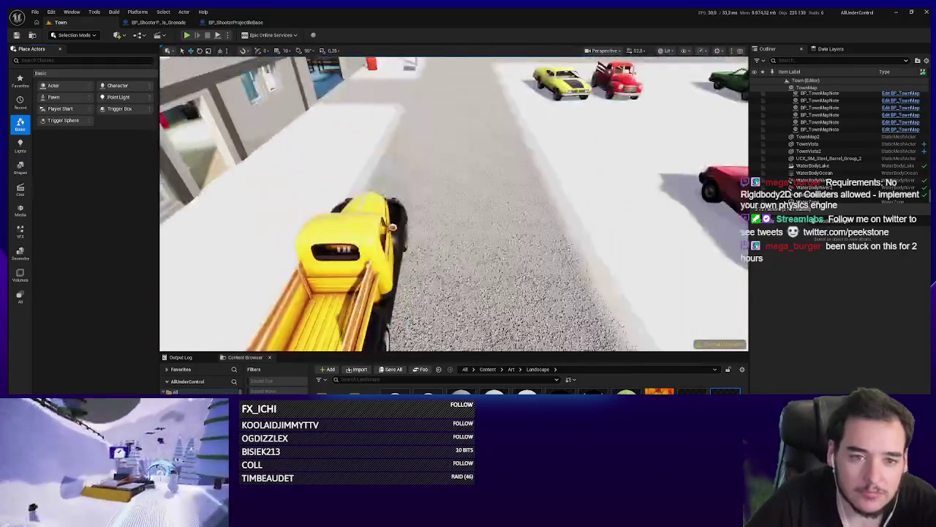
pyautogui.scroll(-2, 325, 188)
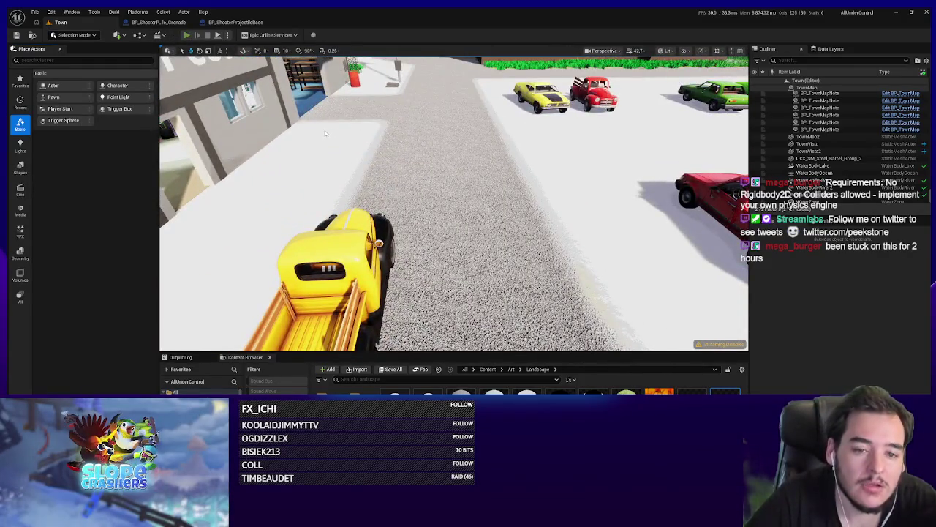
pyautogui.hotkey('alt', 'p')
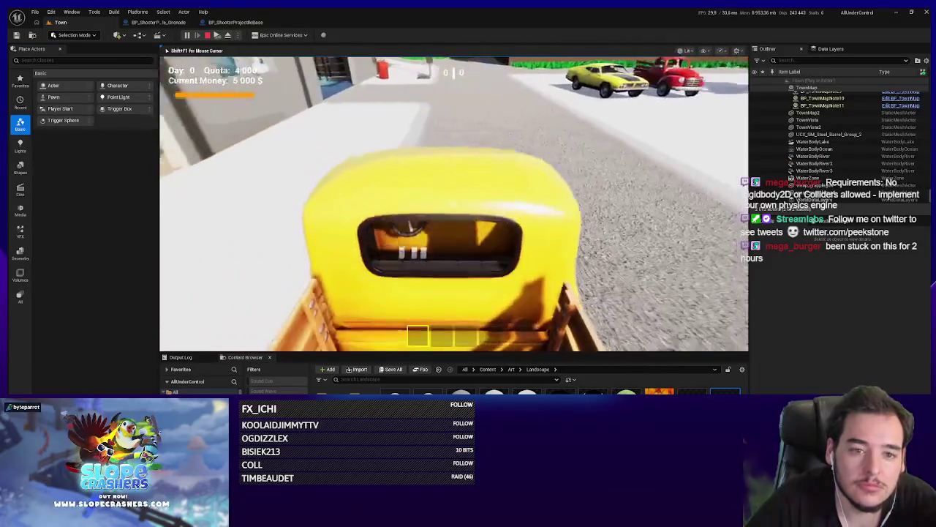
# Step: Pick up the rifle, fire four shots at the yellow pickup, then view BP_ShooterProjectileBase's event graph
pyautogui.press('w')
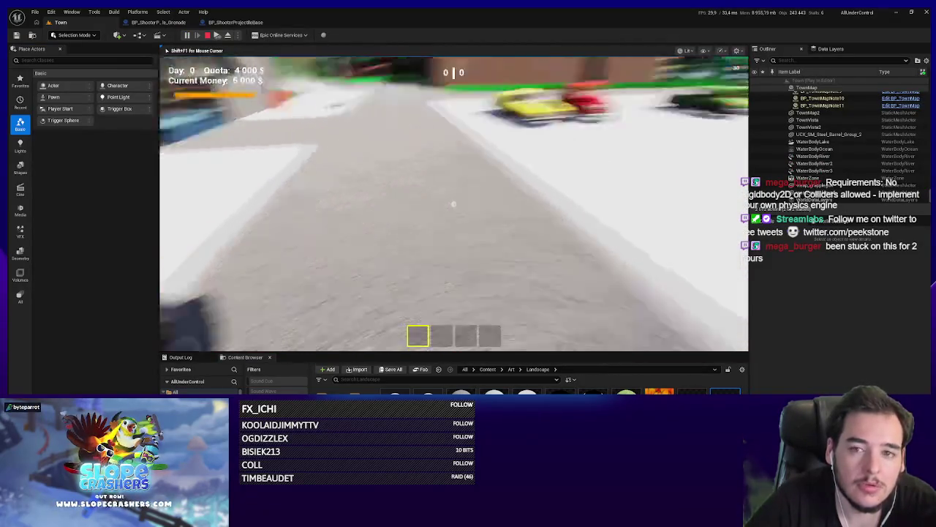
pyautogui.press('w')
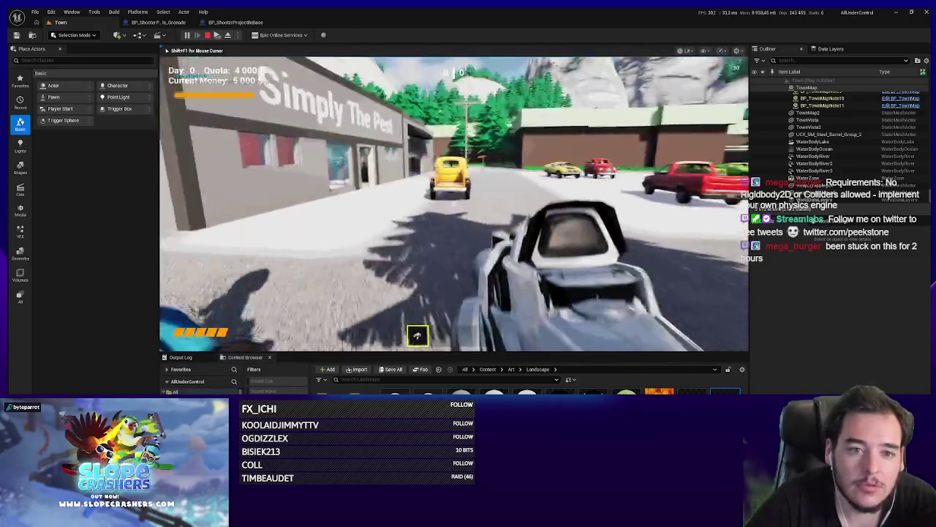
pyautogui.click(453, 204)
pyautogui.click(454, 204)
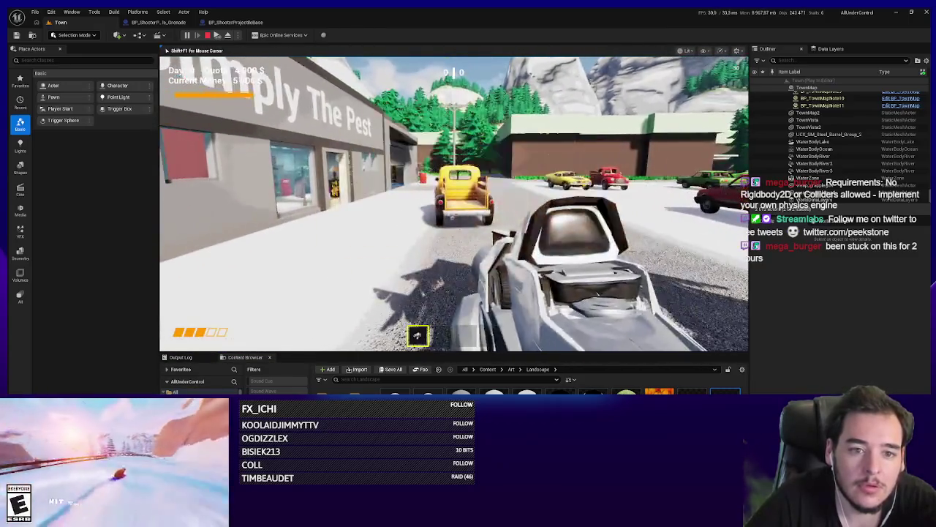
pyautogui.click(453, 204)
pyautogui.click(453, 205)
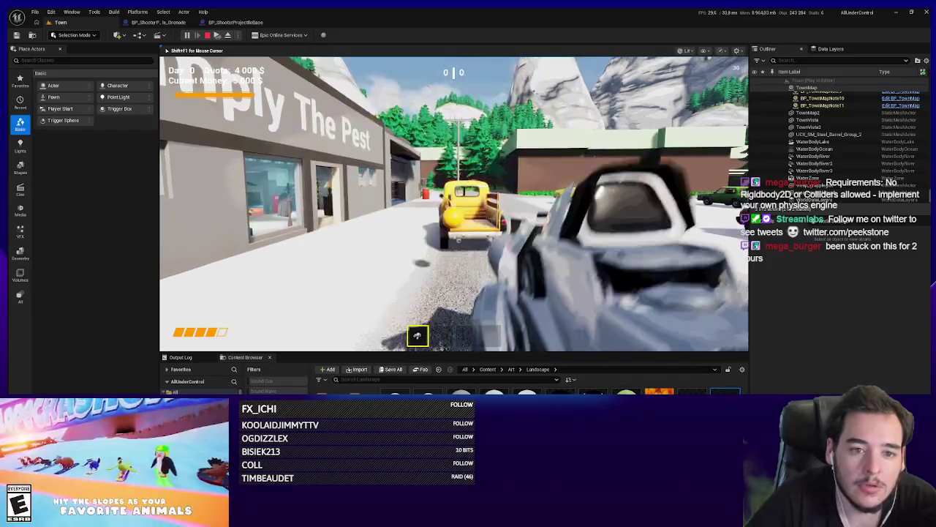
pyautogui.hotkey('shift', 'F1')
pyautogui.click(236, 23)
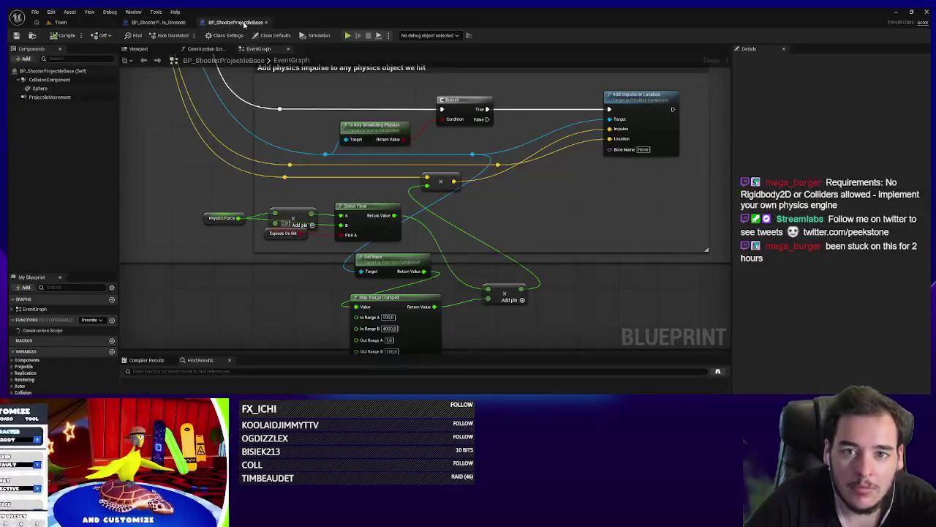
# Step: Edit Out Range B on the Map Range Clamped impulse node, then play-test the Town level
pyautogui.moveTo(465, 169)
pyautogui.mouseDown()
pyautogui.moveTo(564, 163)
pyautogui.moveTo(548, 199)
pyautogui.mouseUp()
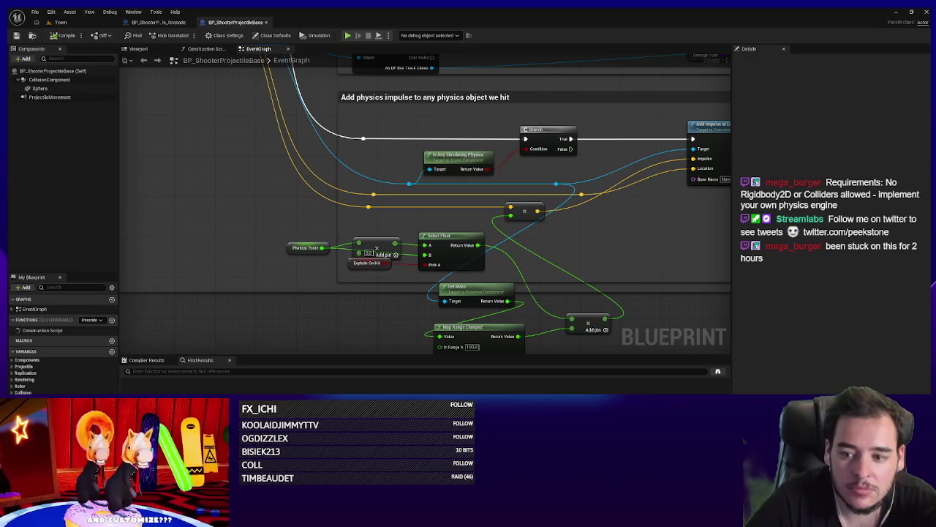
pyautogui.moveTo(587, 302); pyautogui.dragTo(598, 248)
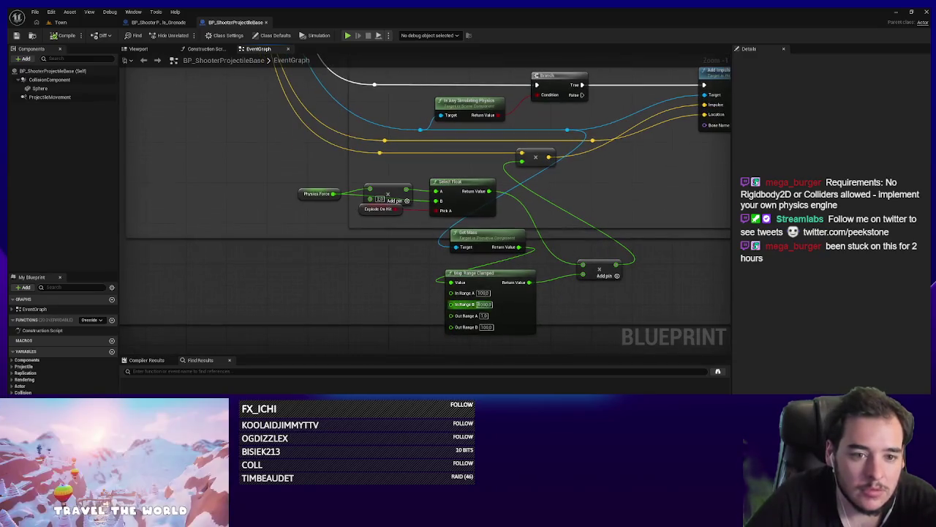
pyautogui.click(483, 327)
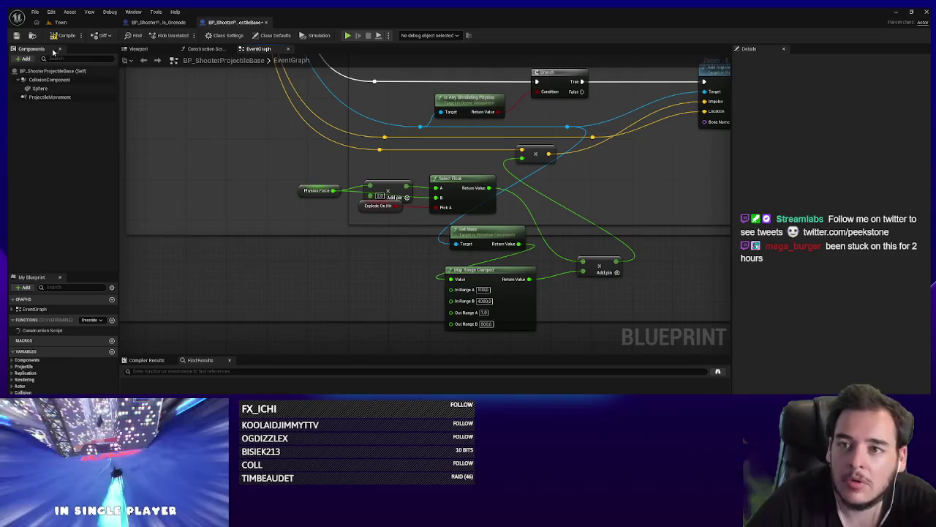
pyautogui.click(61, 22)
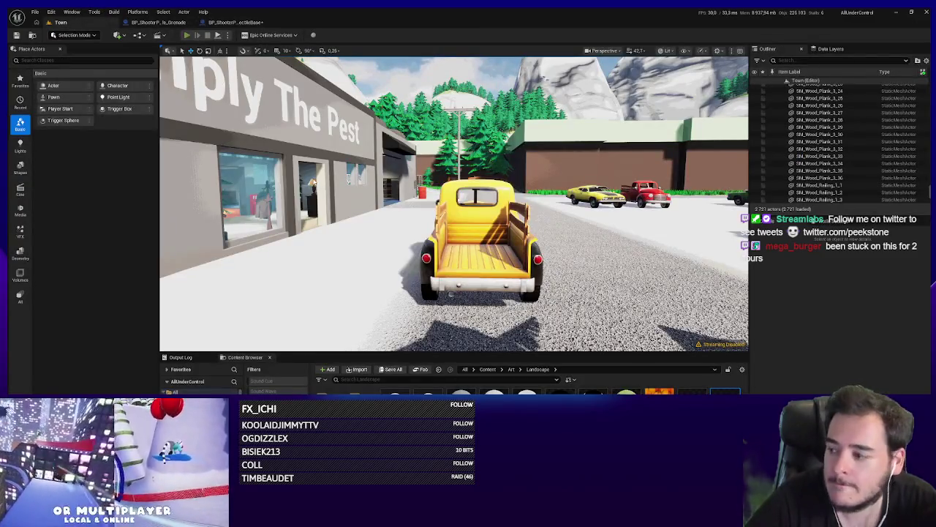
pyautogui.hotkey('alt', 'p')
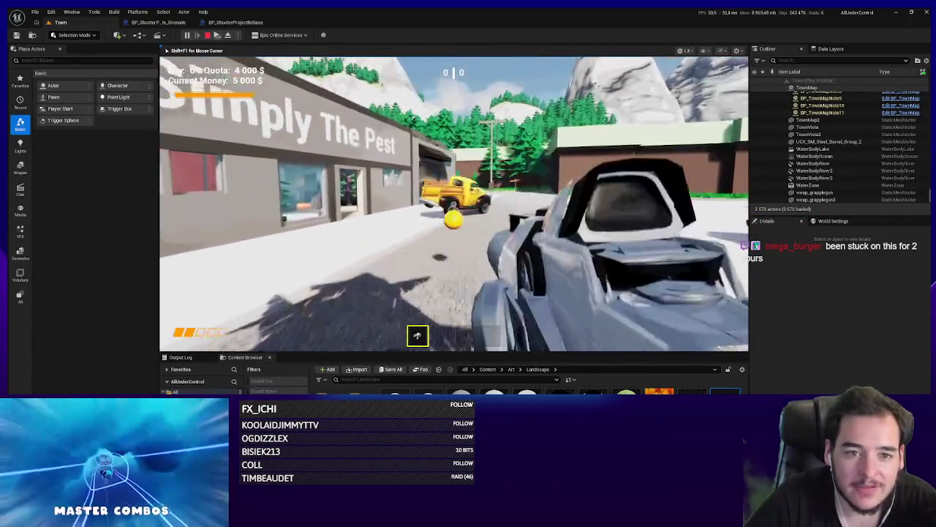
pyautogui.hotkey('shift', 'F1')
# Step: Close the grenade projectile blueprint, adjust Out Range B again, and go back to the Town level
pyautogui.click(157, 22)
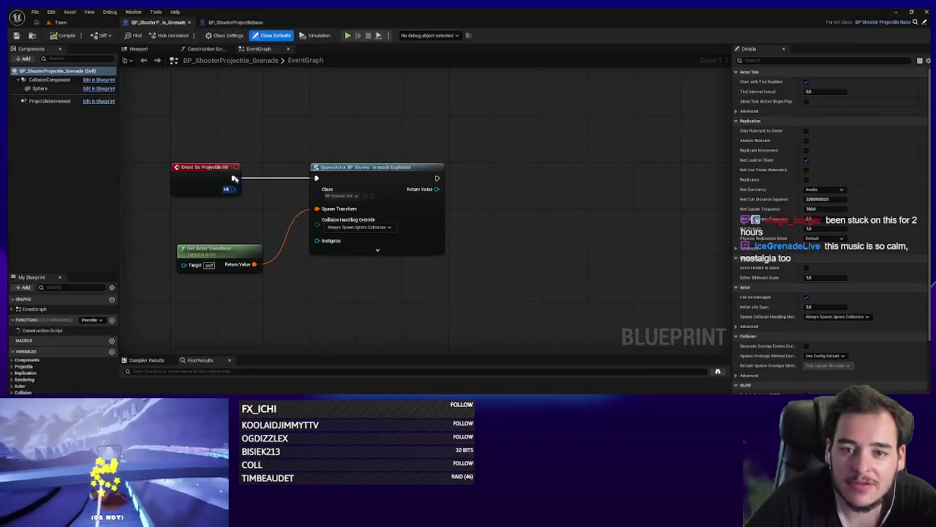
pyautogui.click(234, 22)
pyautogui.click(189, 22)
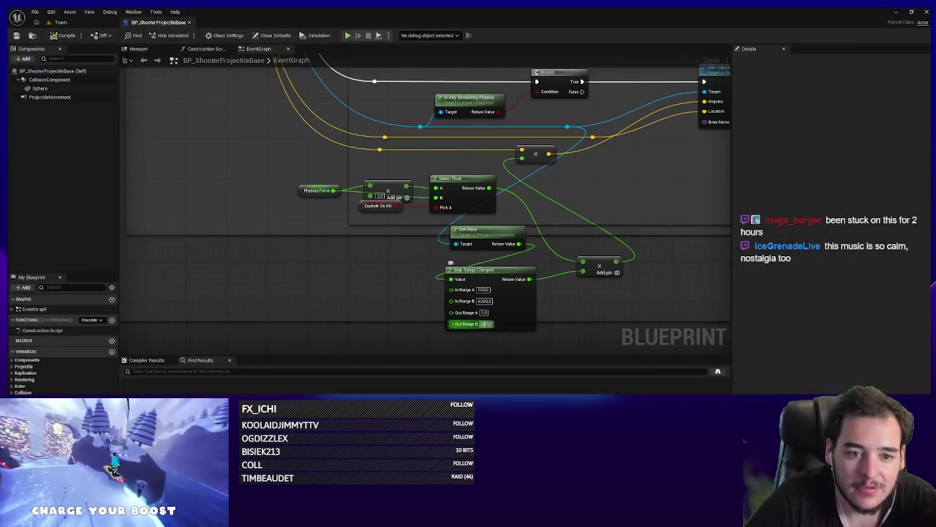
pyautogui.click(485, 324)
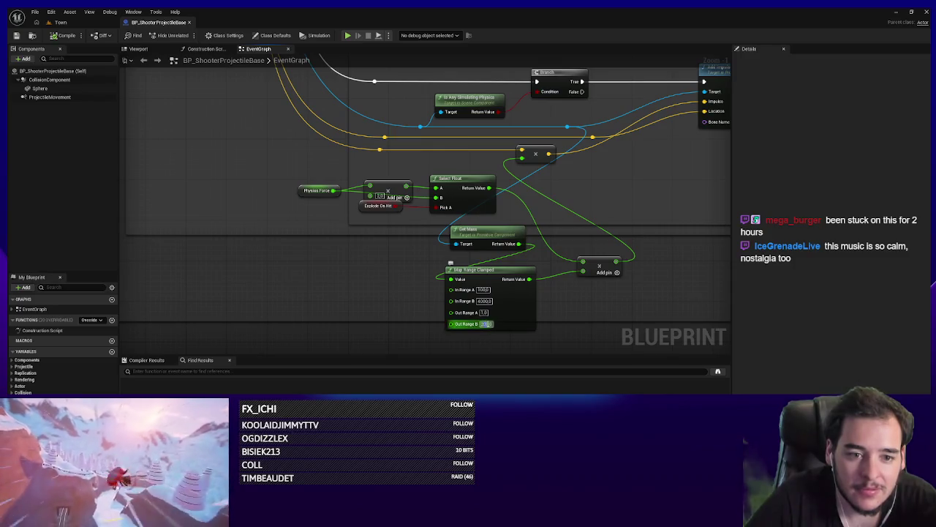
pyautogui.click(64, 22)
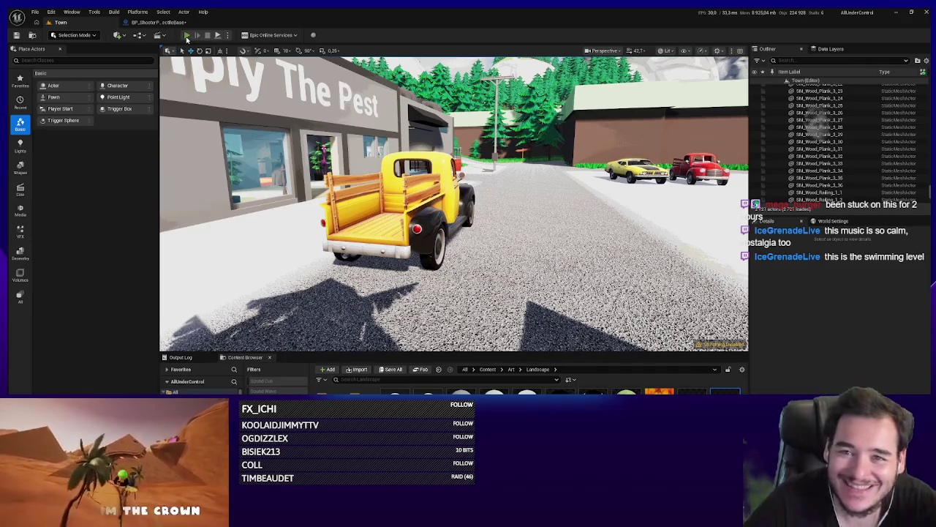
pyautogui.hotkey('alt', 'p')
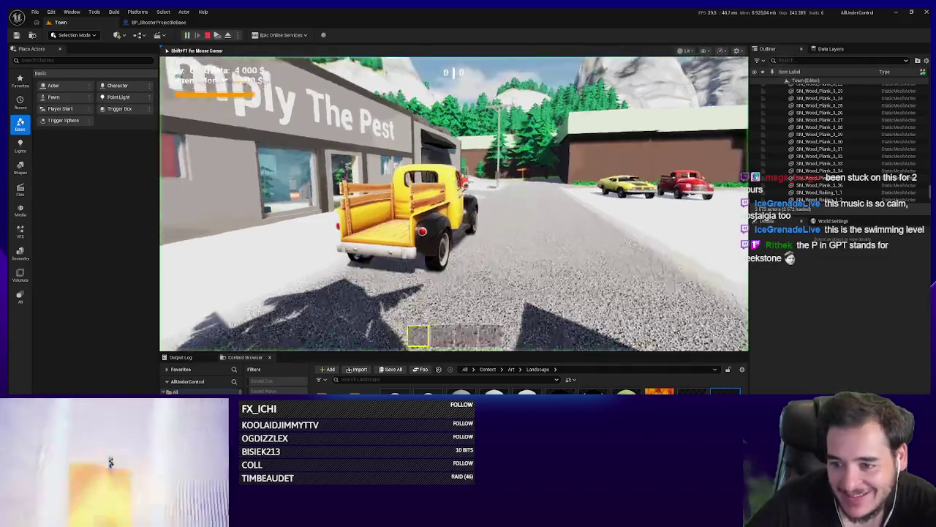
pyautogui.hotkey('alt', 'Tab')
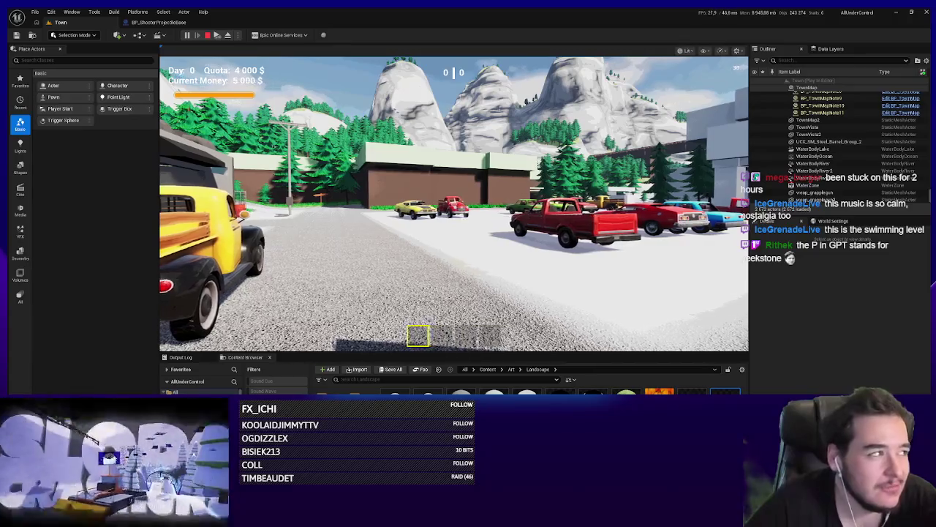
pyautogui.hotkey('alt', 'Tab')
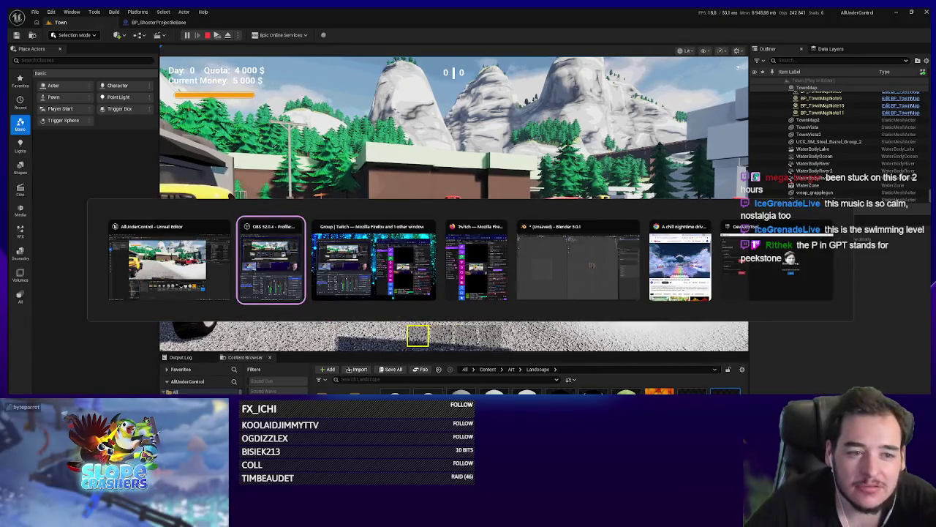
pyautogui.hotkey('alt', 'Tab')
pyautogui.hotkey('alt', 'Tab')
pyautogui.hotkey('alt', 'Tab')
pyautogui.hotkey('alt', 'Tab')
pyautogui.press('Escape')
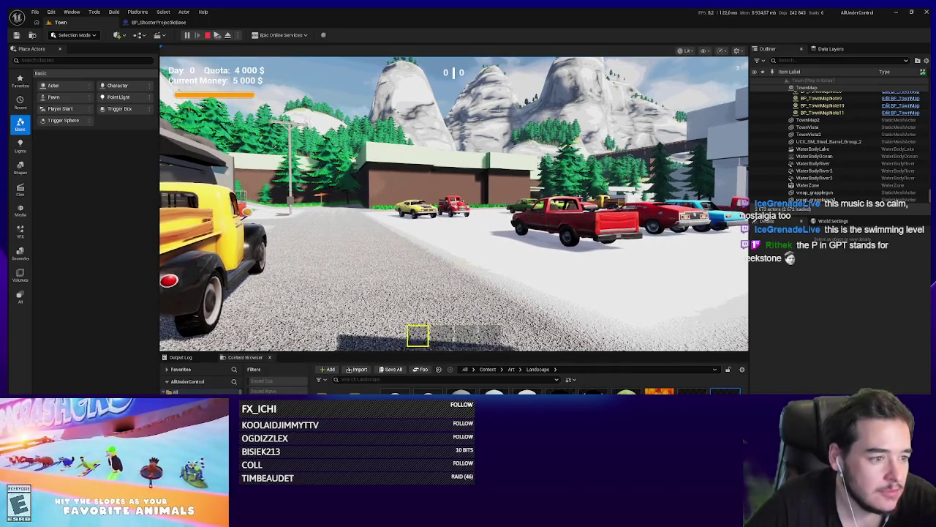
pyautogui.click(407, 250)
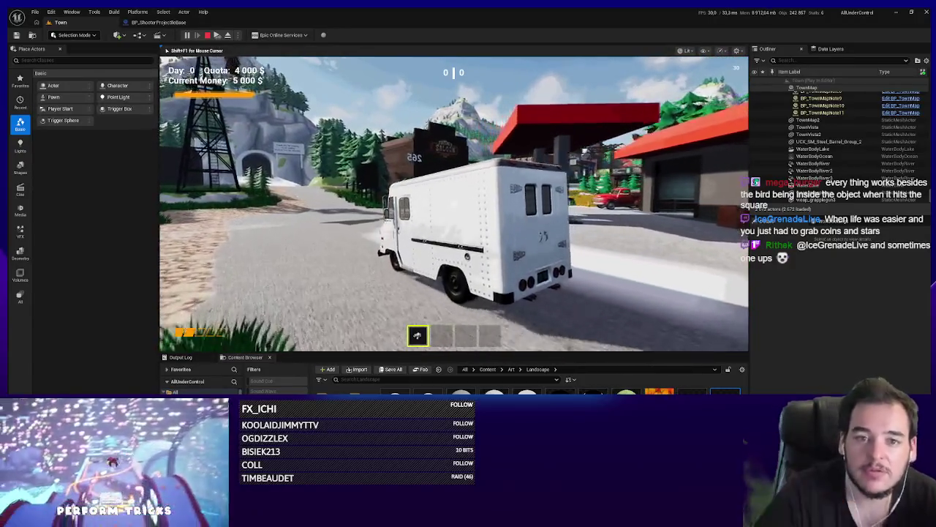
pyautogui.press('Escape')
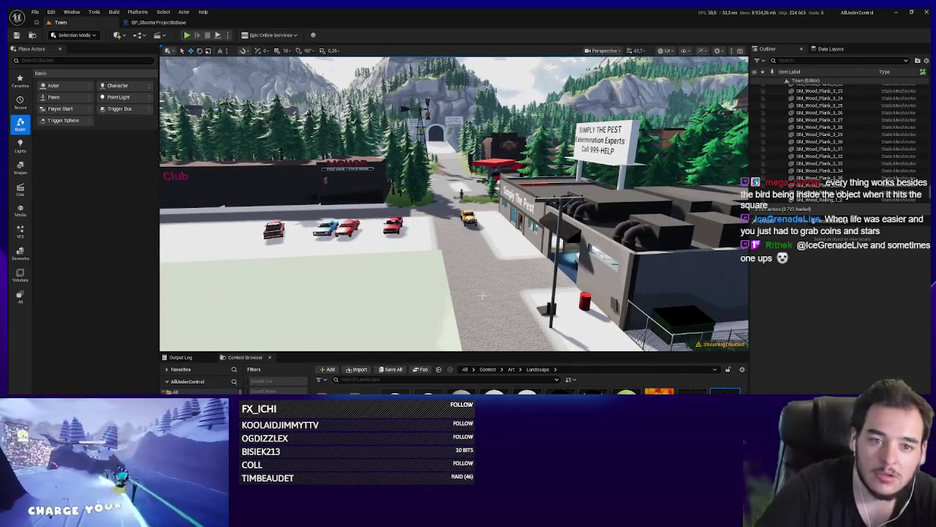
pyautogui.moveTo(482, 294)
pyautogui.mouseDown()
pyautogui.moveTo(471, 236)
pyautogui.moveTo(485, 272)
pyautogui.mouseUp()
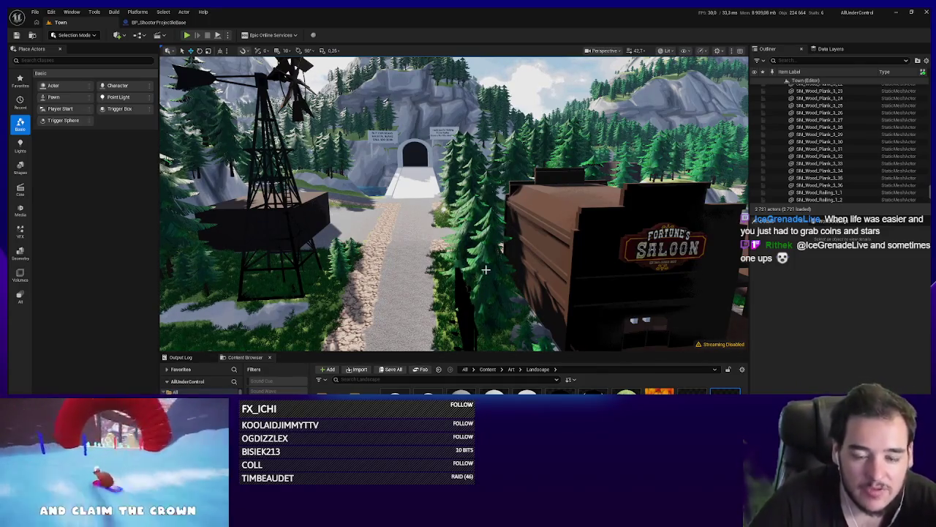
pyautogui.moveTo(485, 270); pyautogui.dragTo(496, 259)
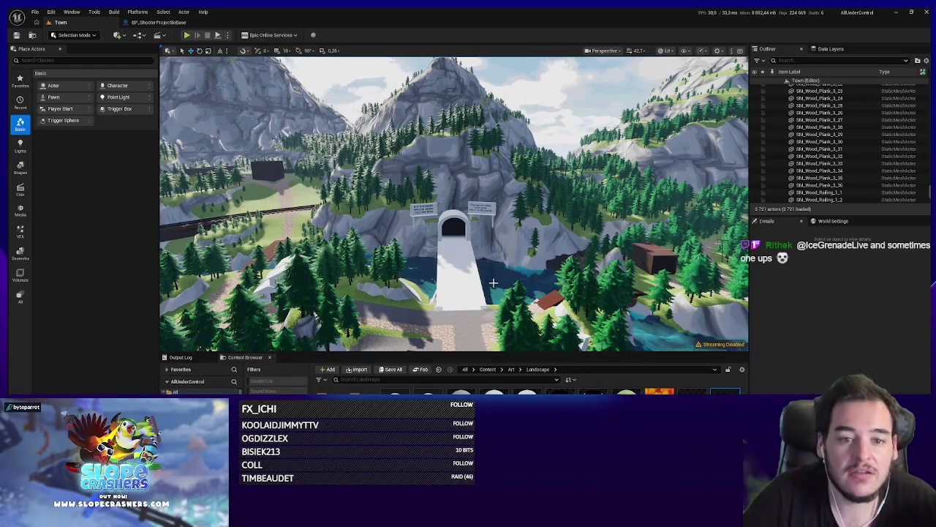
pyautogui.moveTo(494, 282)
pyautogui.mouseDown()
pyautogui.moveTo(494, 259)
pyautogui.moveTo(428, 252)
pyautogui.mouseUp()
pyautogui.scroll(5, 529, 268)
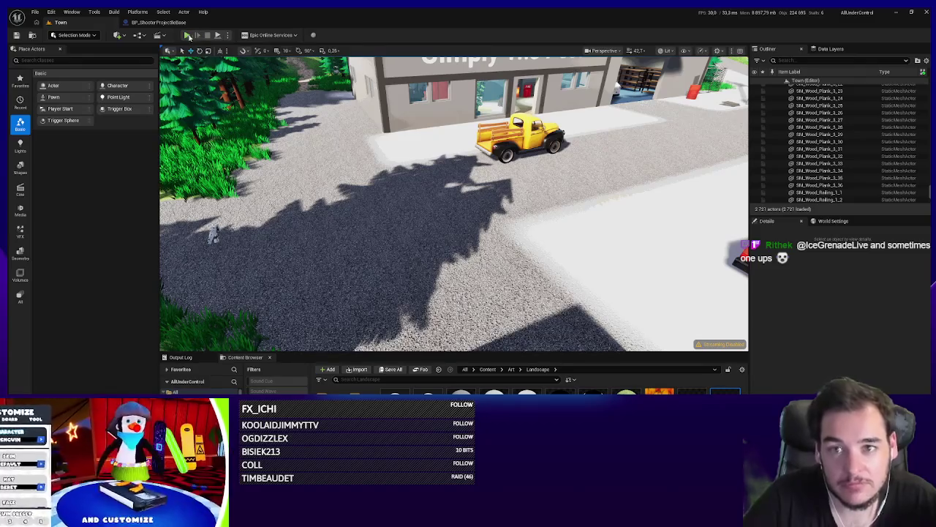
# Step: Play-test the Town level, firing the rifle twice at the character near the road
pyautogui.hotkey('alt', 'p')
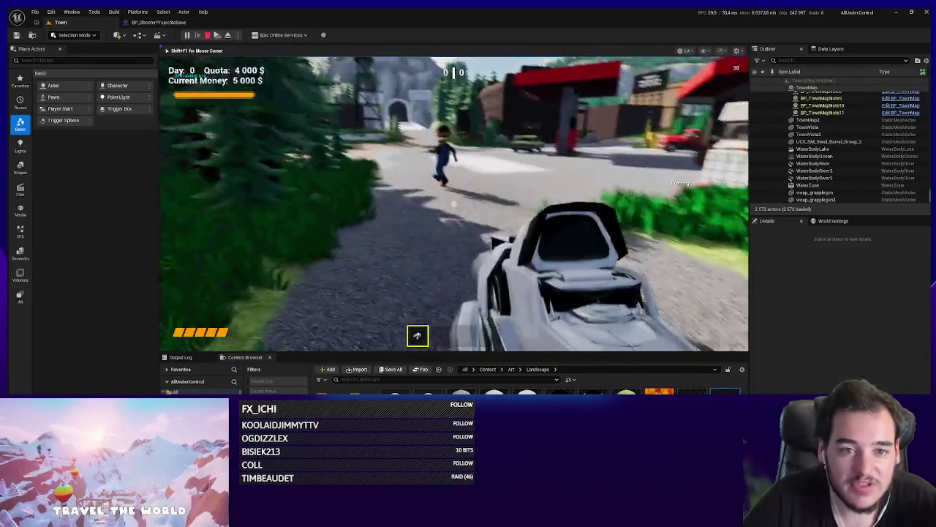
pyautogui.click(453, 204)
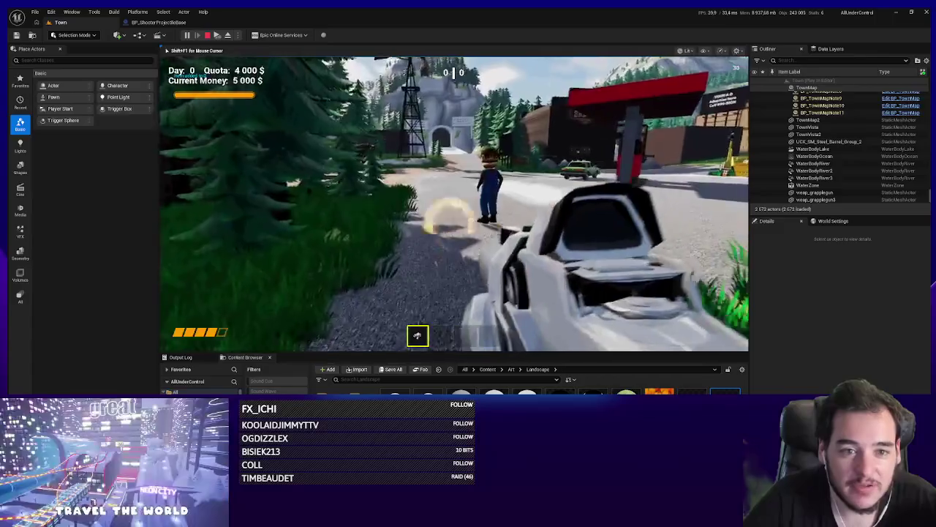
pyautogui.click(453, 204)
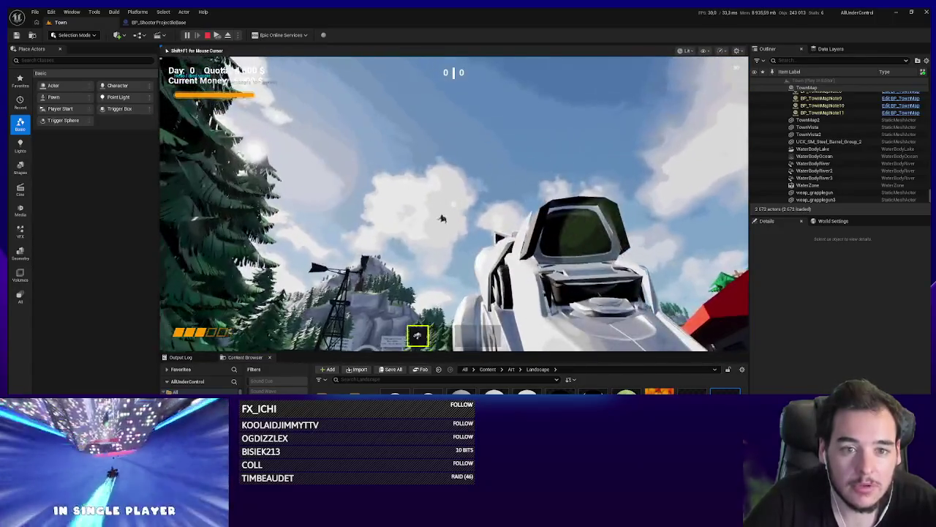
pyautogui.press('Escape')
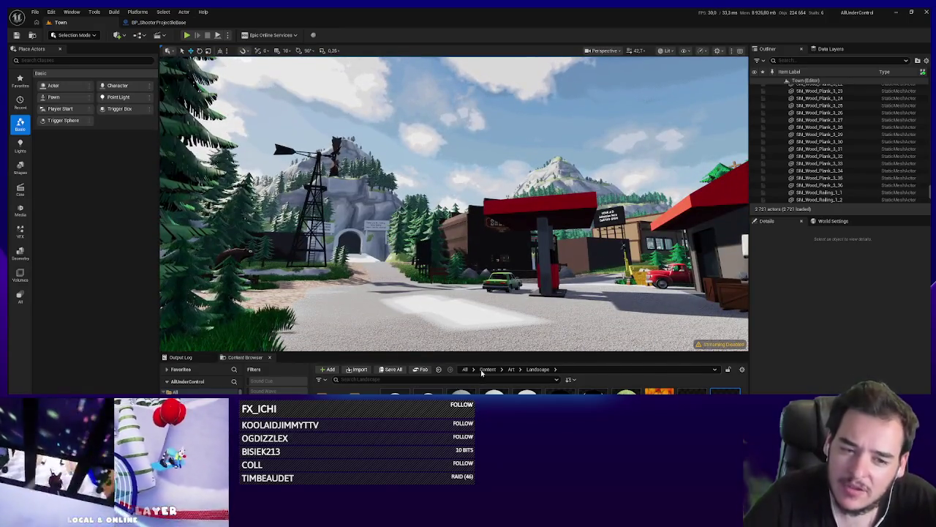
# Step: Search the Content folder for 'basechara' and open the BP_BaseCharacter blueprint
pyautogui.click(487, 368)
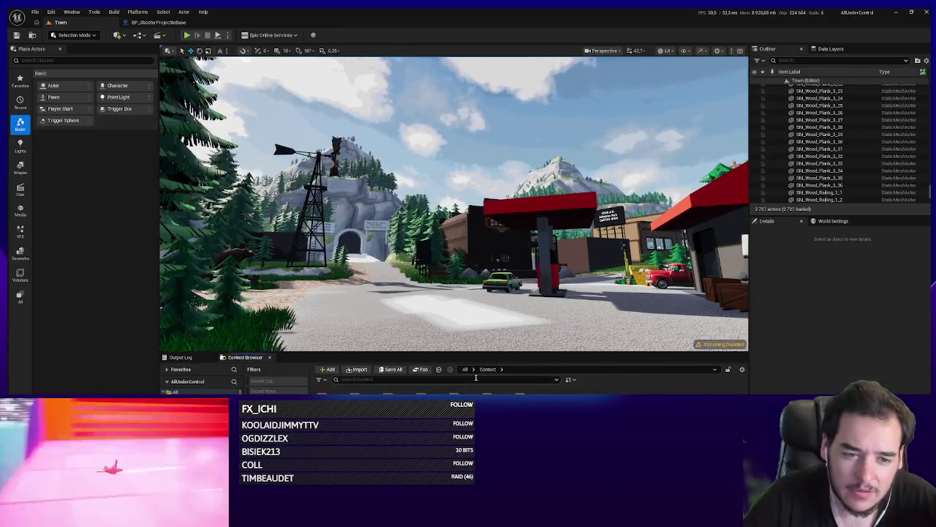
pyautogui.click(475, 379)
pyautogui.write('basechara')
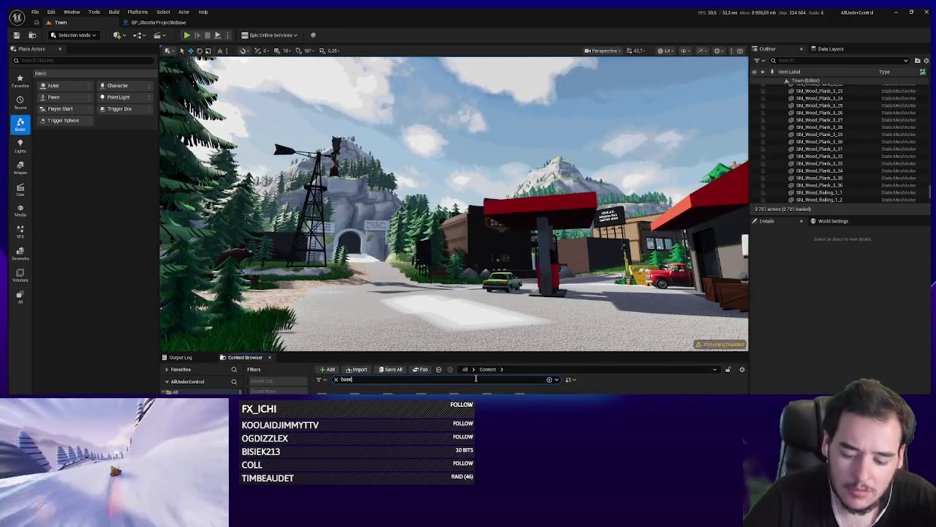
pyautogui.press('Return')
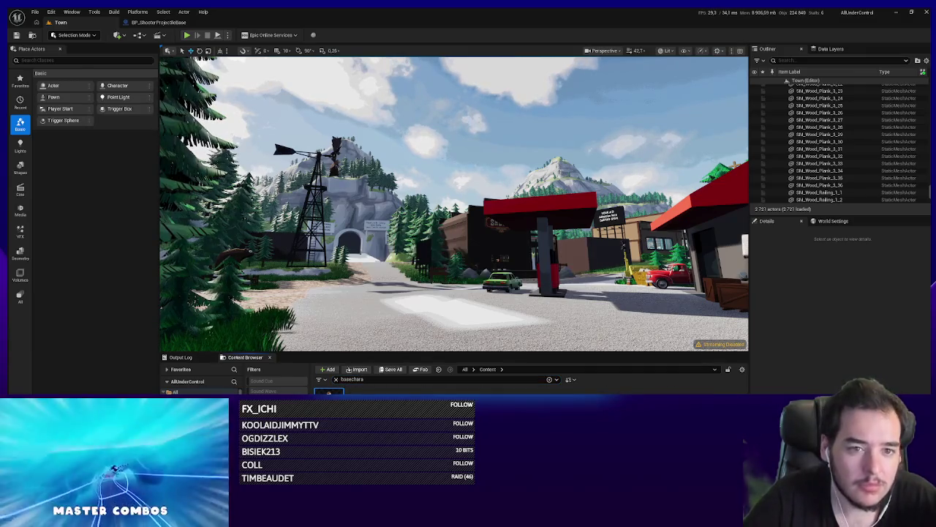
pyautogui.doubleClick(328, 393)
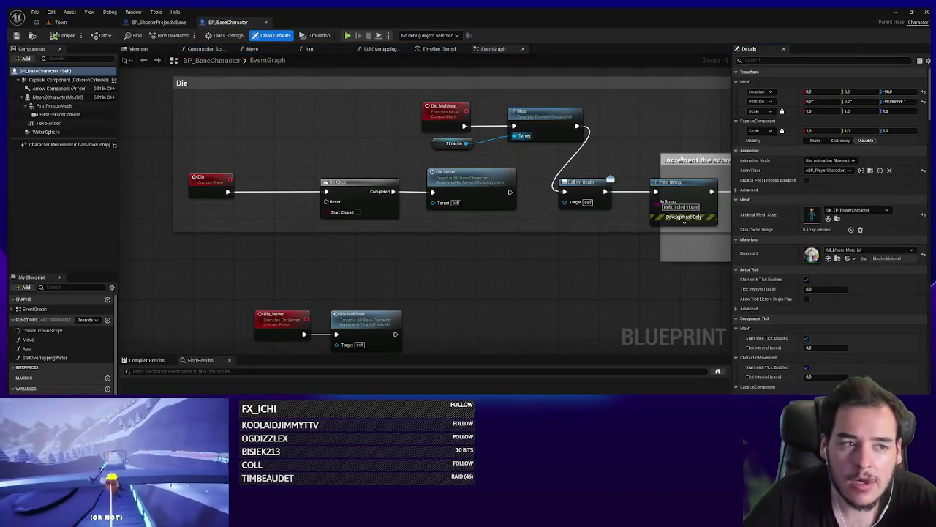
# Step: Filter the capsule's Details for 'mass' and enable the Mass (kg) override
pyautogui.write('msa')
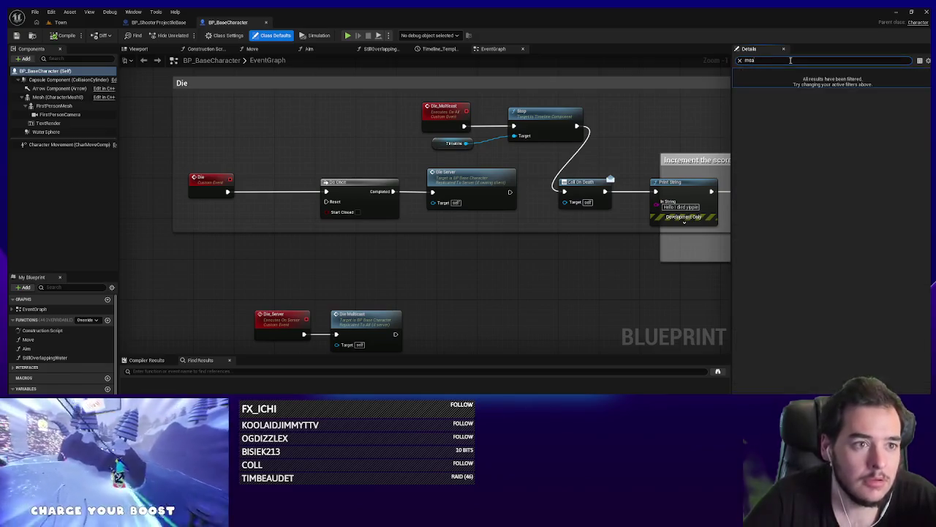
pyautogui.press('BackSpace')
pyautogui.press('BackSpace')
pyautogui.write('ass')
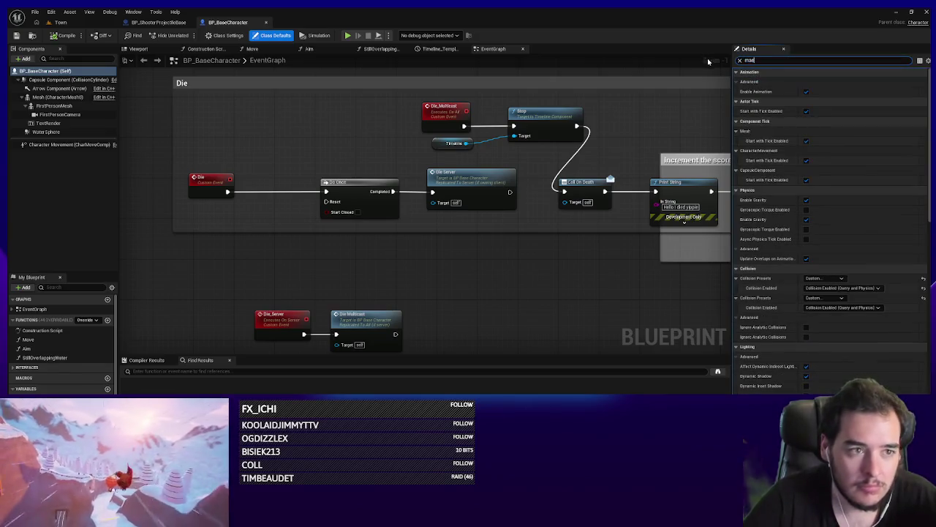
pyautogui.click(743, 82)
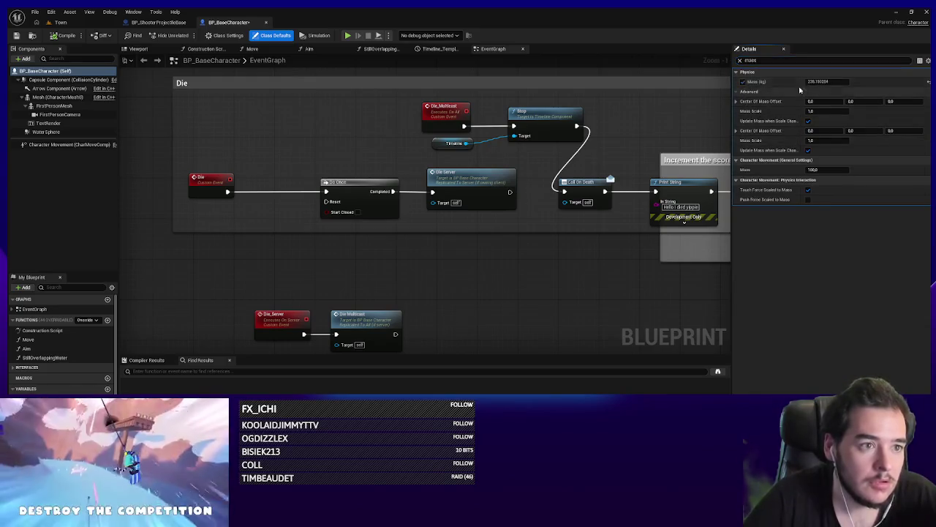
pyautogui.click(819, 82)
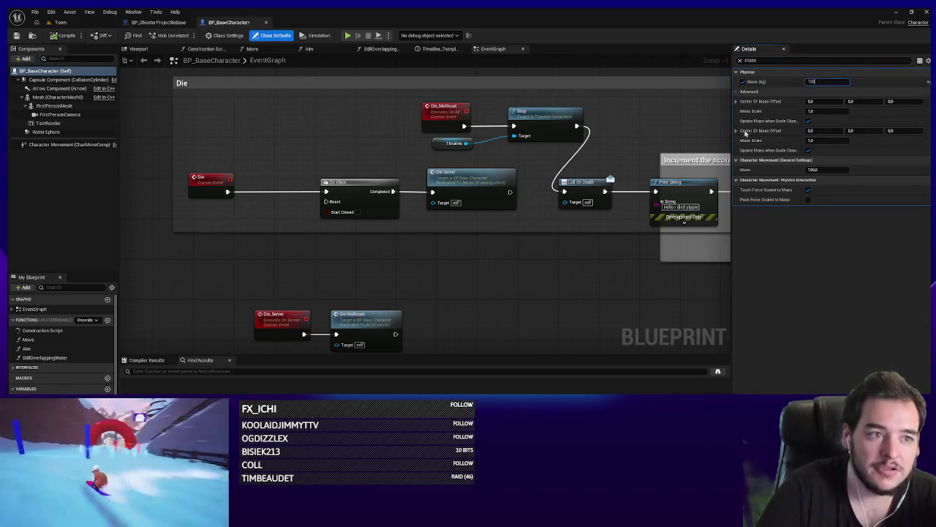
# Step: Check the Mesh component's mass properties, then open the SK_TP_PlayerCharacter skeletal mesh asset
pyautogui.click(55, 98)
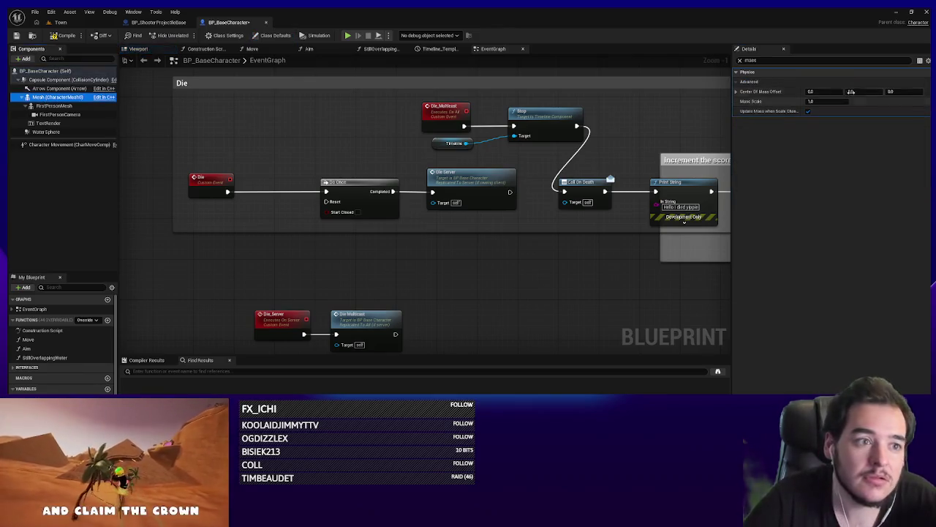
pyautogui.click(751, 60)
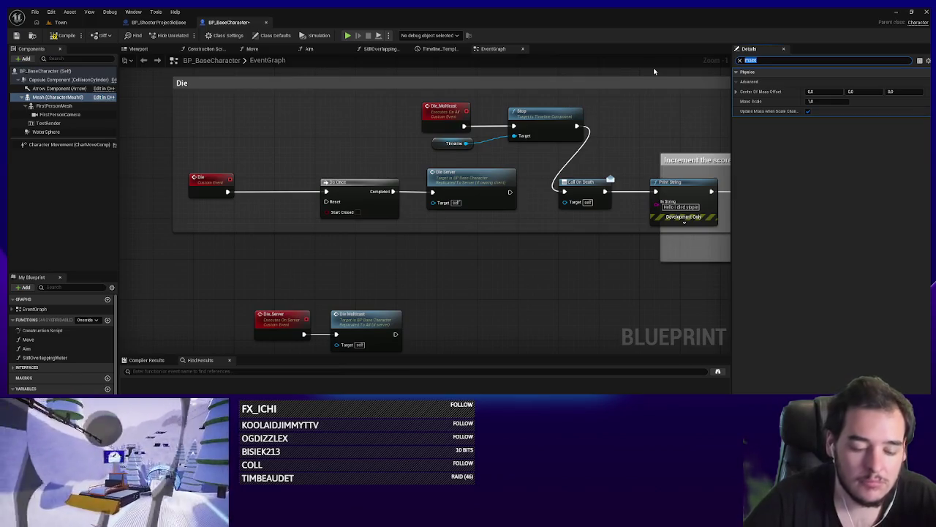
pyautogui.write('mass')
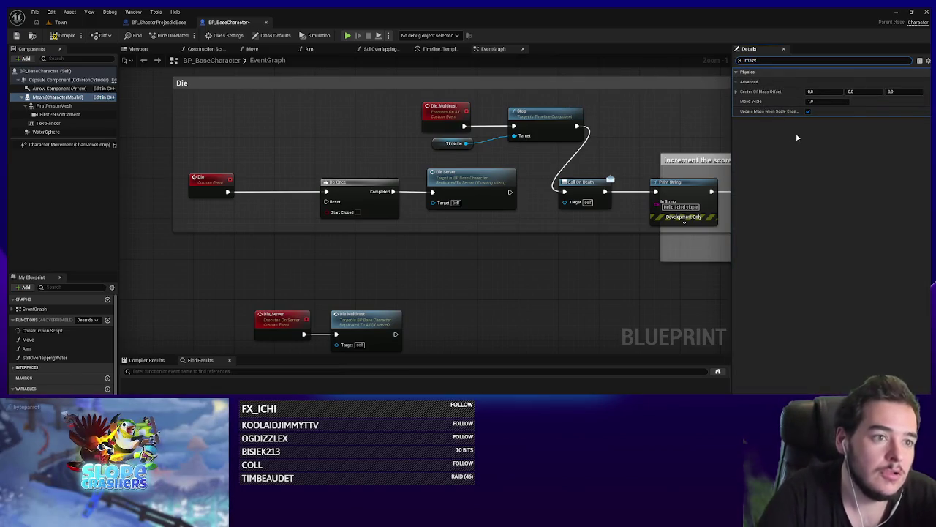
pyautogui.press('BackSpace')
pyautogui.press('BackSpace')
pyautogui.press('BackSpace')
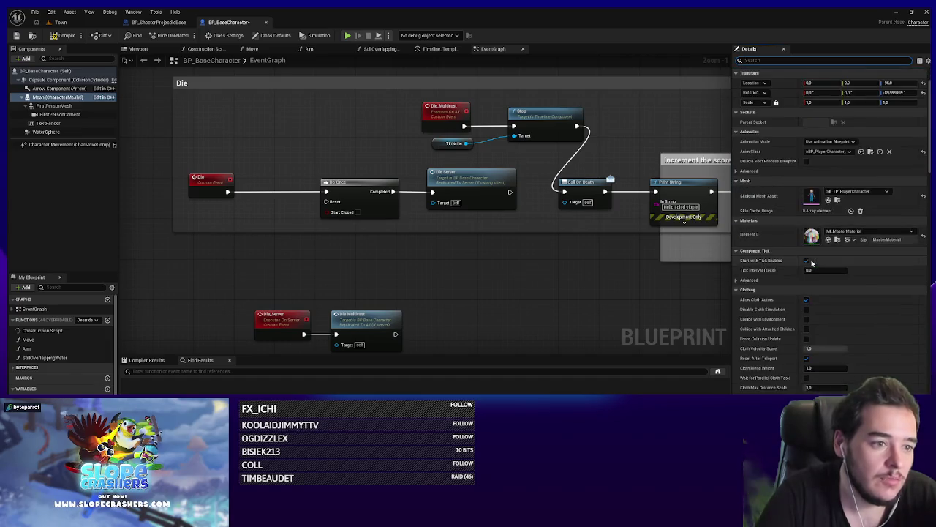
pyautogui.scroll(-5, 812, 262)
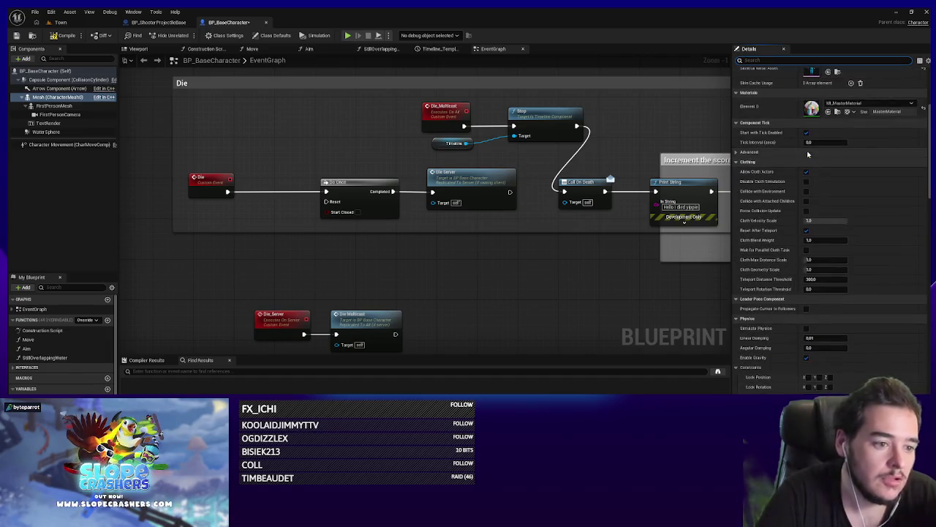
pyautogui.scroll(1, 808, 155)
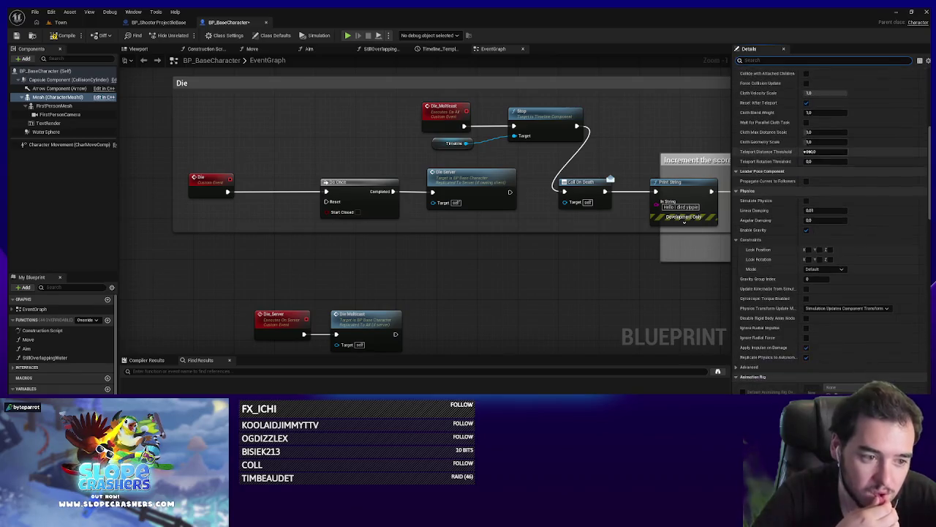
pyautogui.scroll(4, 808, 154)
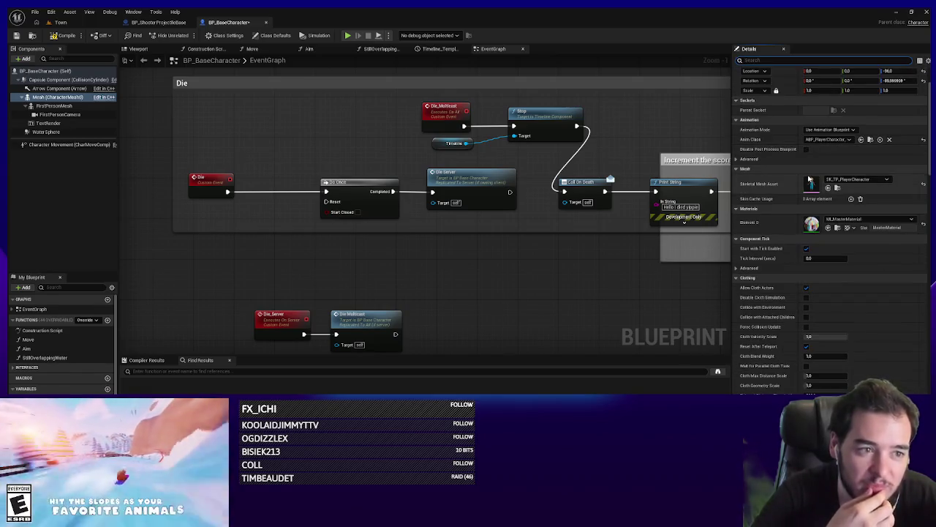
pyautogui.doubleClick(811, 183)
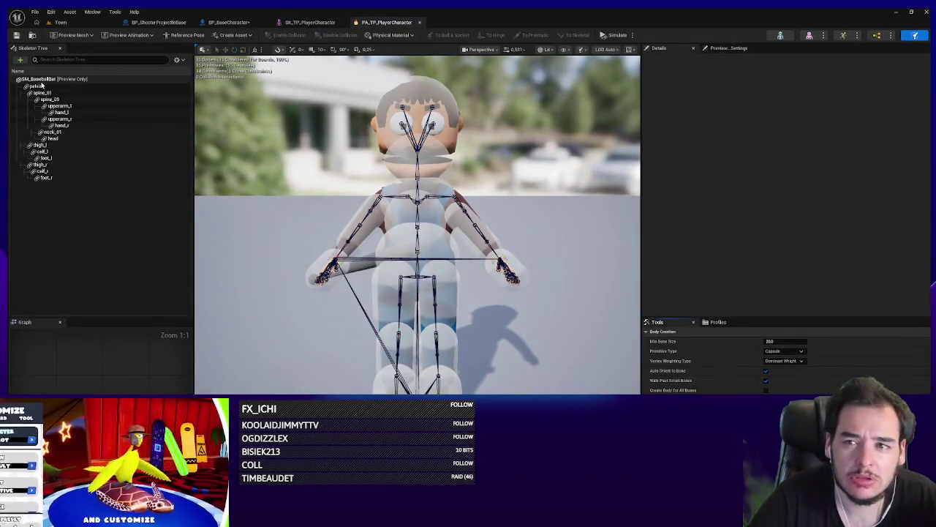
pyautogui.click(96, 86)
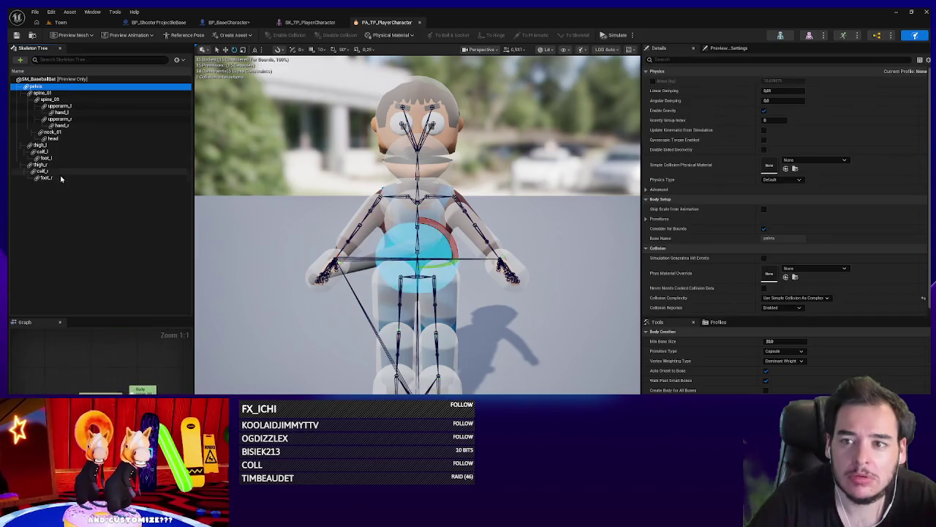
pyautogui.keyDown('shift'); pyautogui.click(46, 178); pyautogui.keyUp('shift')
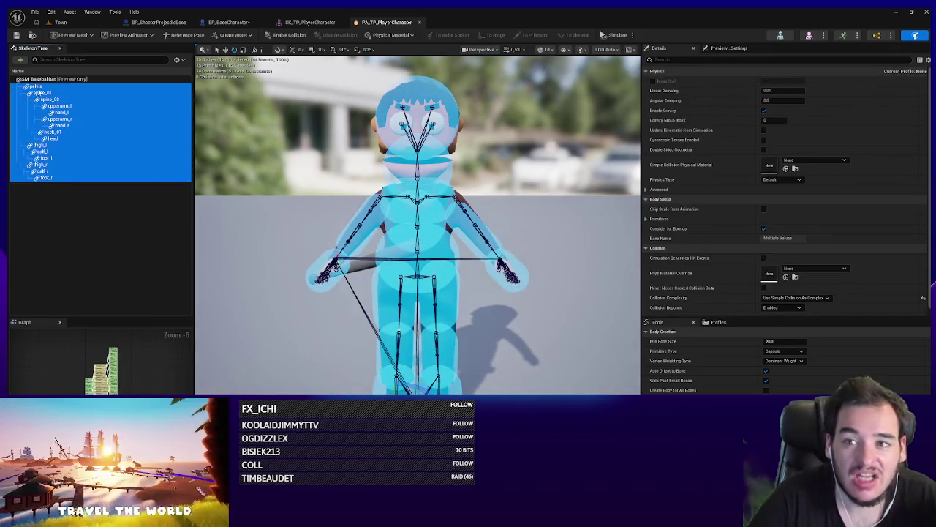
pyautogui.click(37, 93)
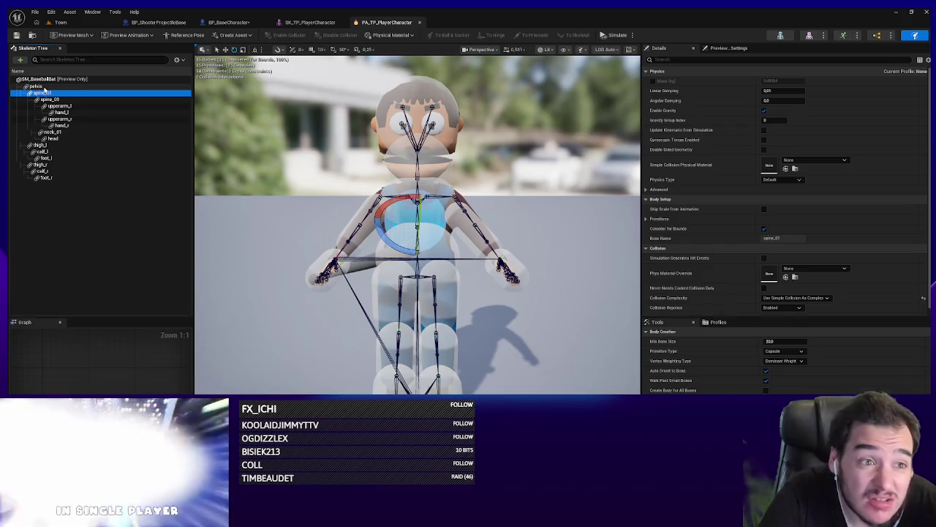
pyautogui.press('Down')
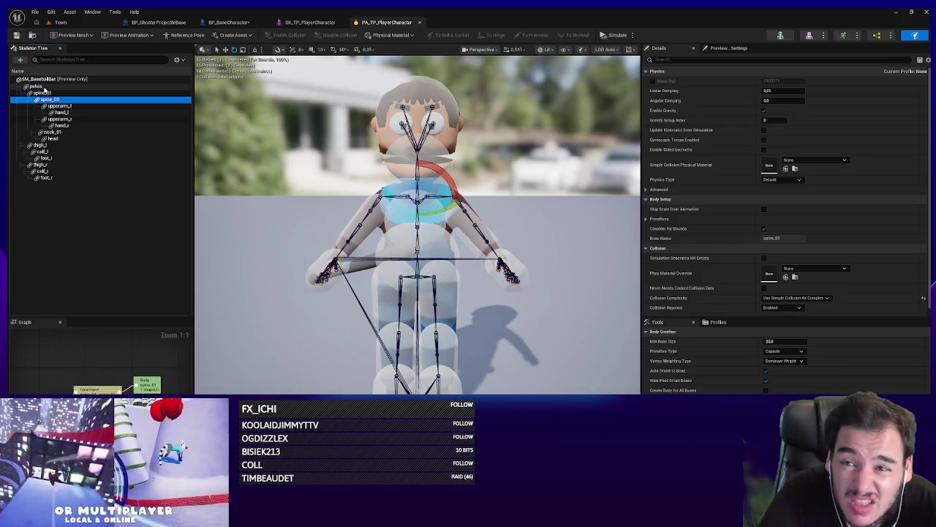
pyautogui.press('Up')
pyautogui.press('Up')
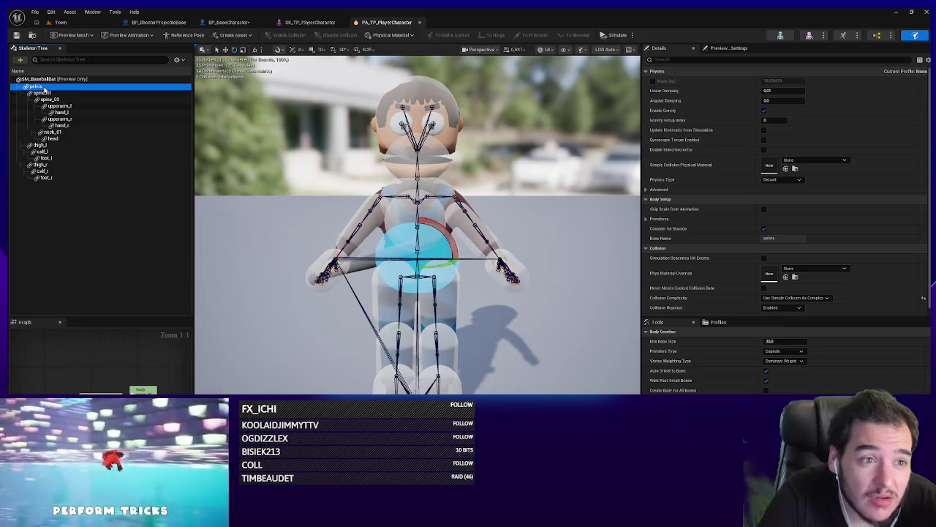
pyautogui.press('Down')
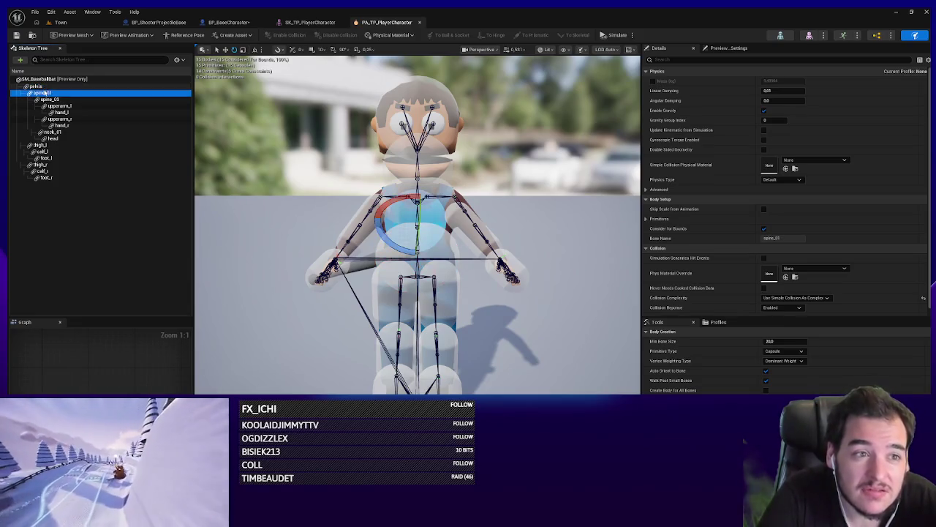
pyautogui.press('Down')
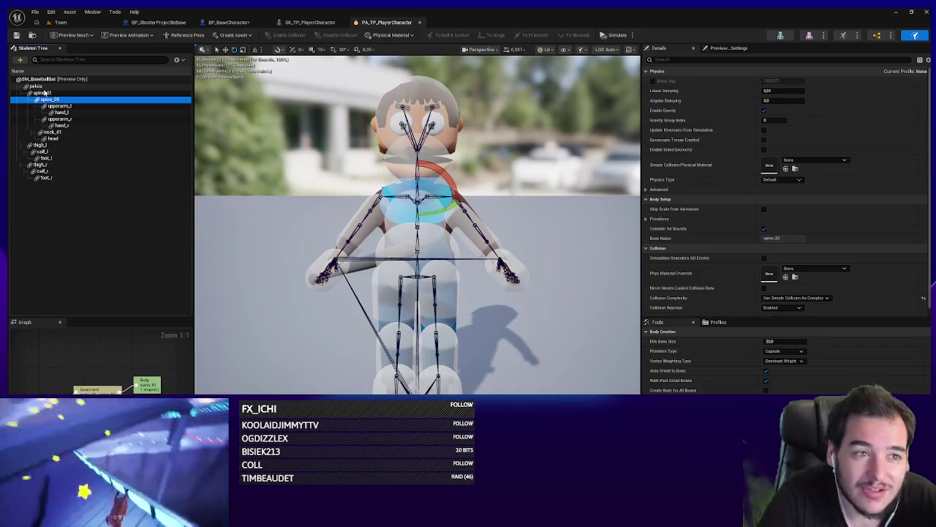
pyautogui.press('Down')
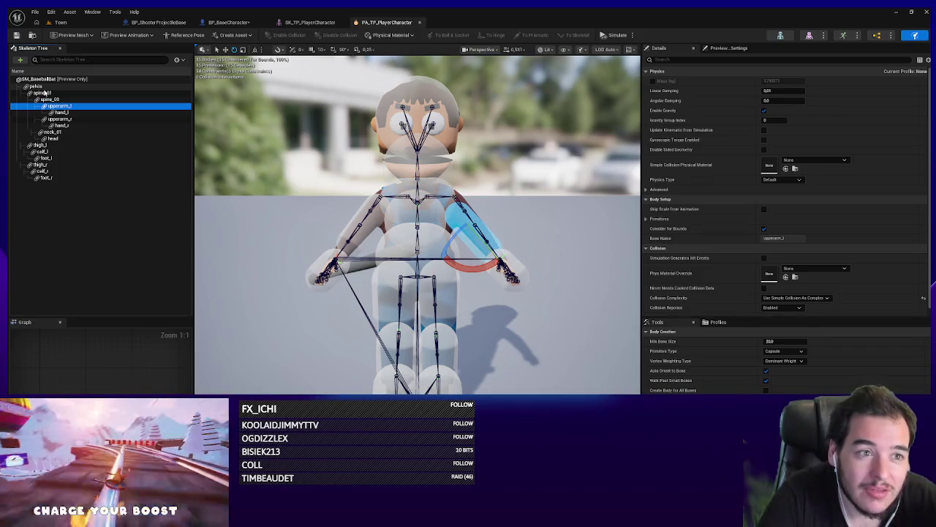
pyautogui.press('Down')
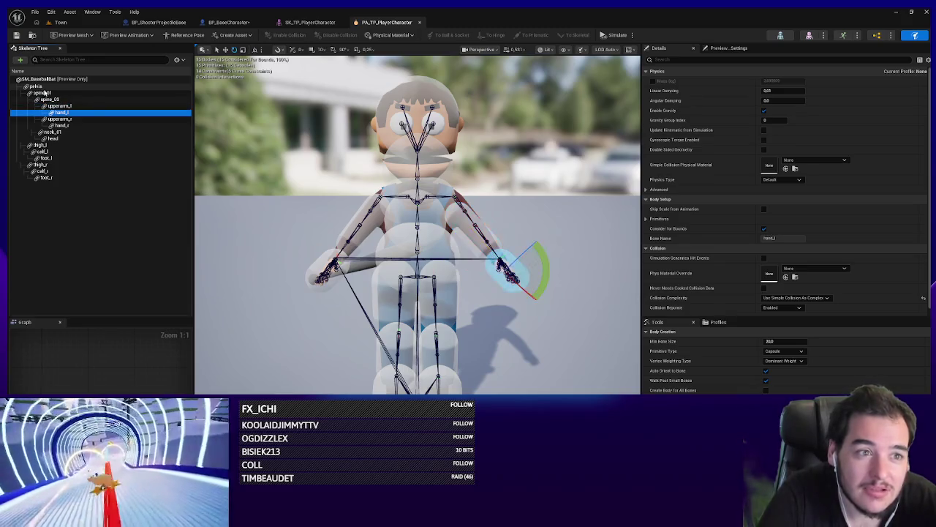
pyautogui.press('Down')
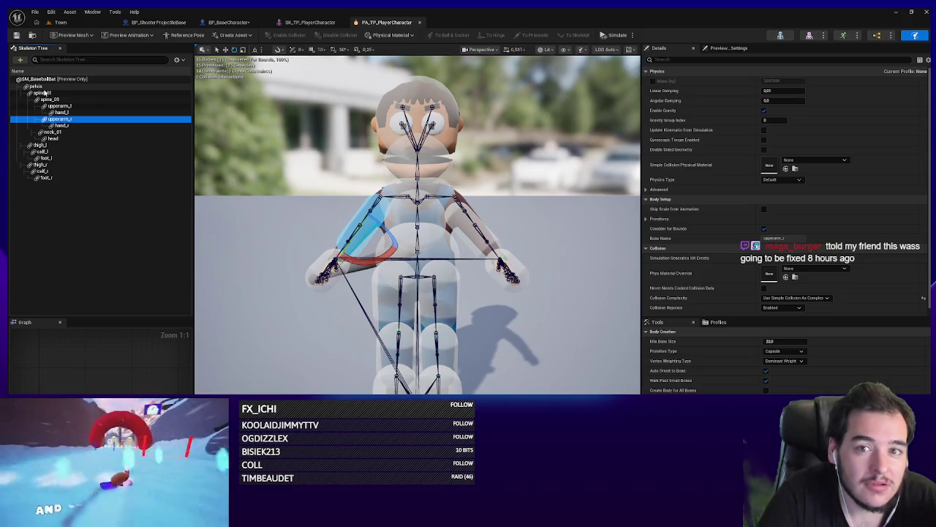
pyautogui.press('Down')
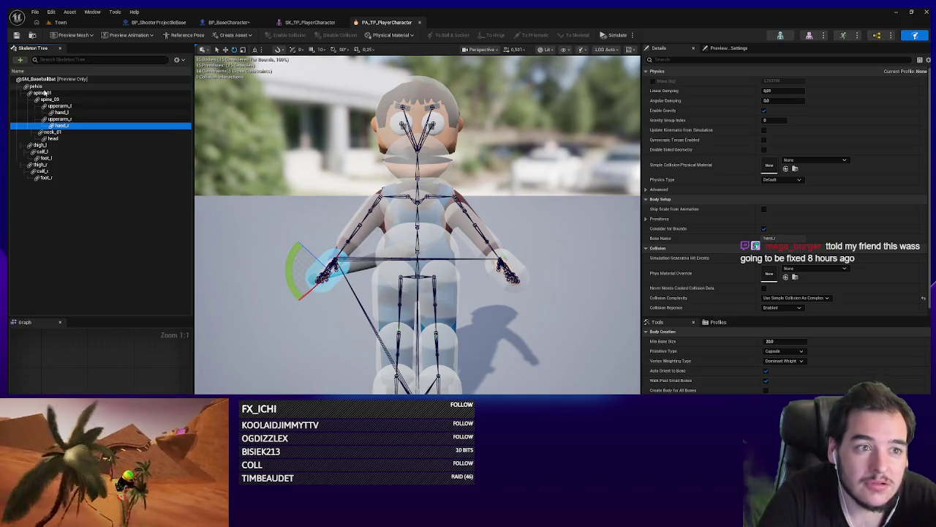
pyautogui.press('Down')
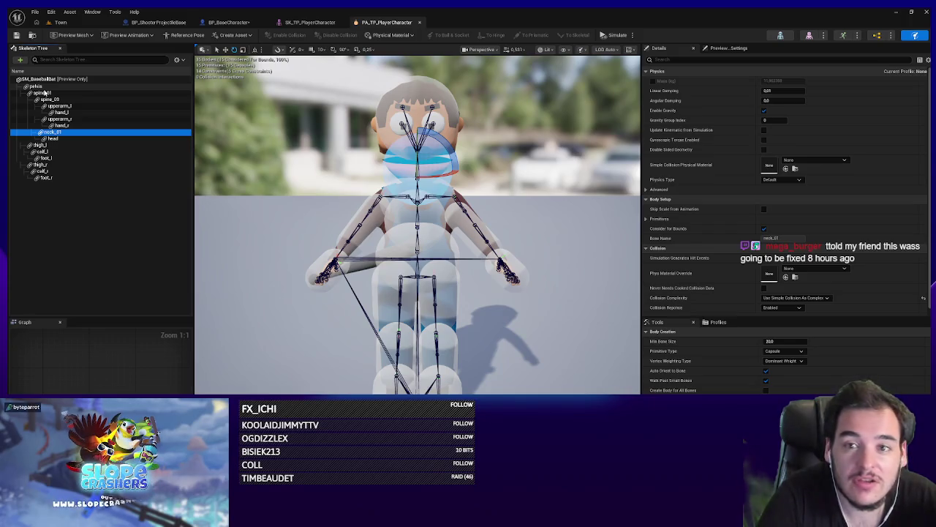
pyautogui.press('Down')
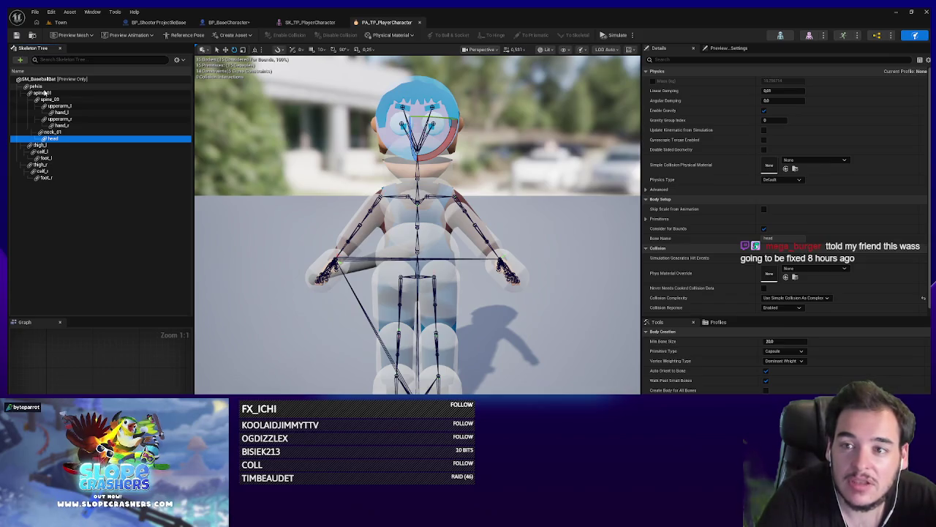
pyautogui.press('Down')
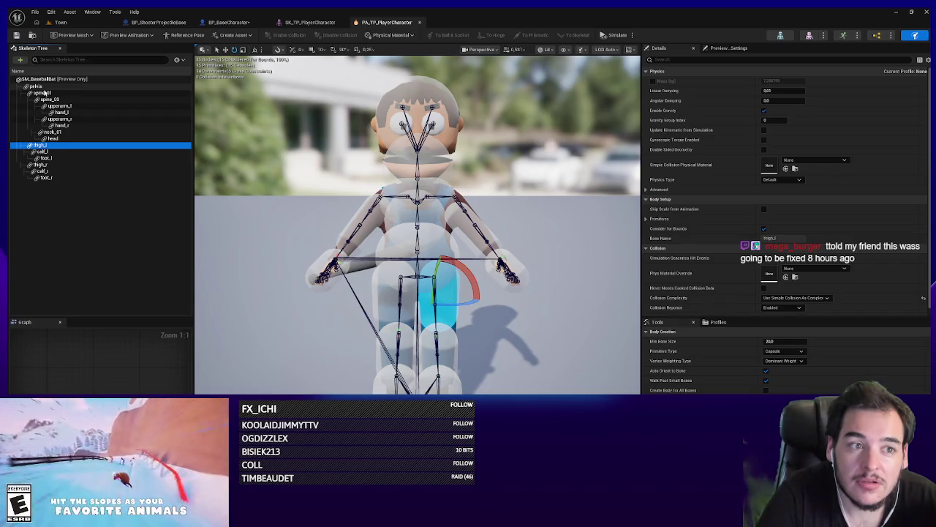
pyautogui.press('Down')
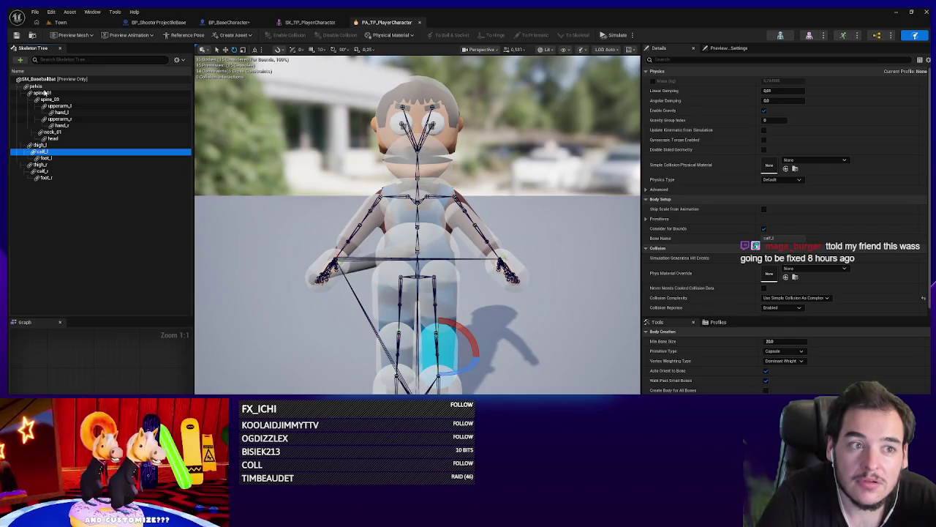
pyautogui.press('Down')
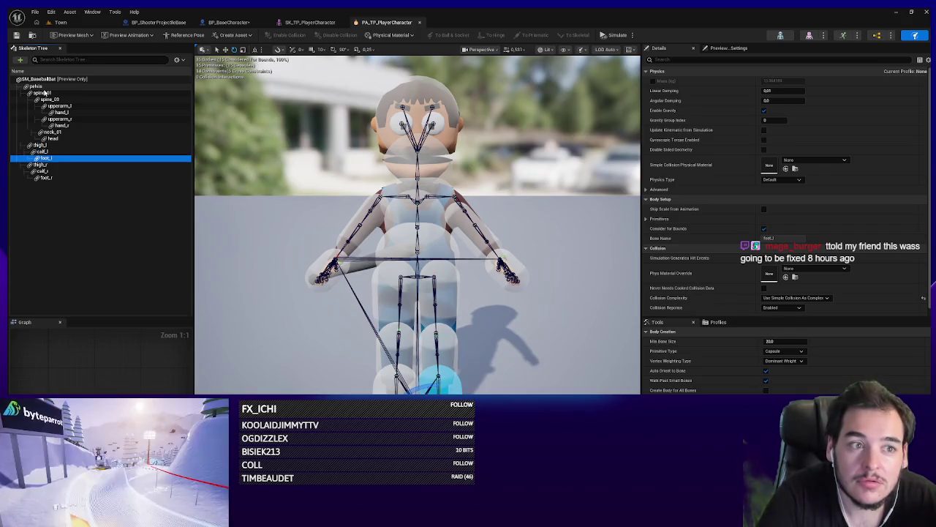
pyautogui.press('Down')
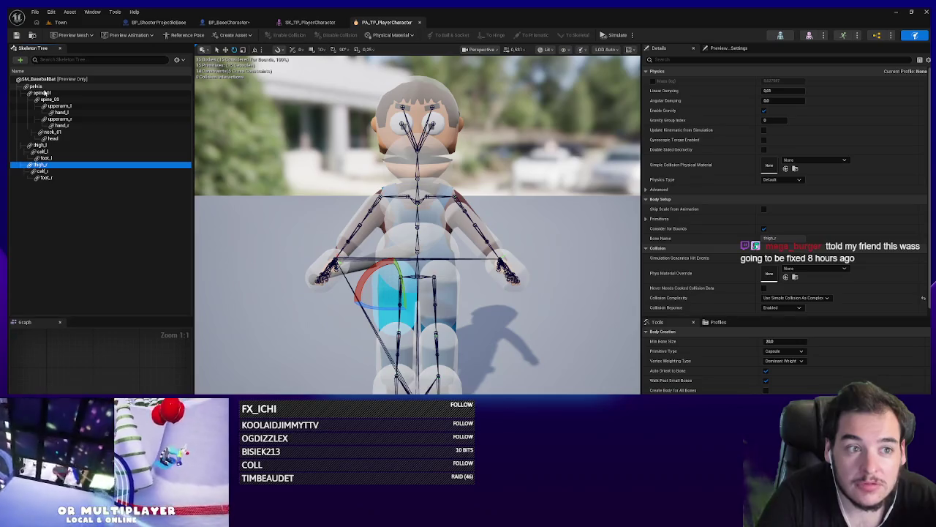
pyautogui.press('Down')
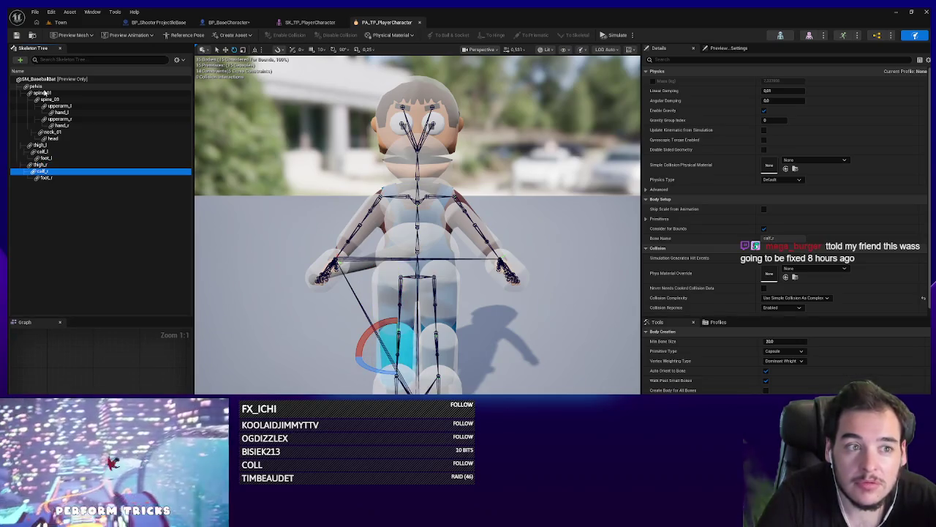
pyautogui.press('Down')
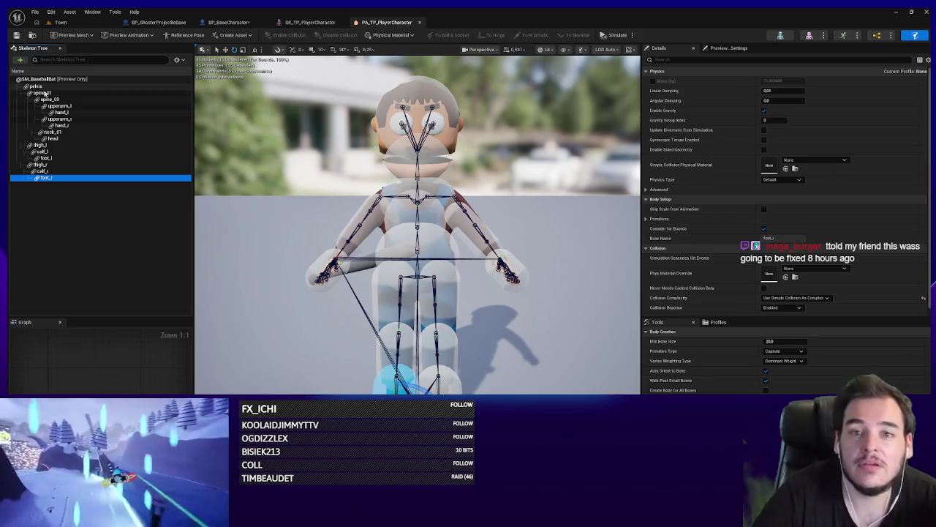
pyautogui.press('Escape')
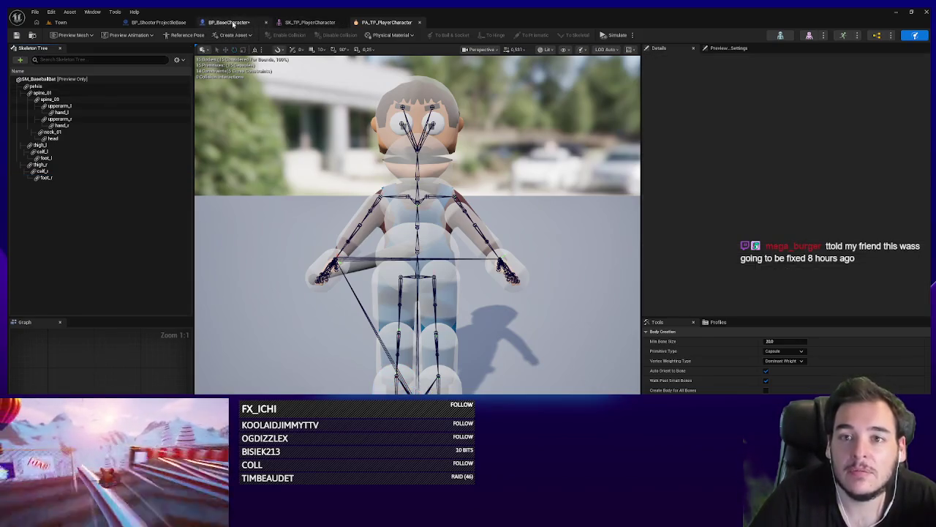
# Step: Set the mesh's Mass Scale to about 8.33 in the BP_BaseCharacter blueprint
pyautogui.click(229, 22)
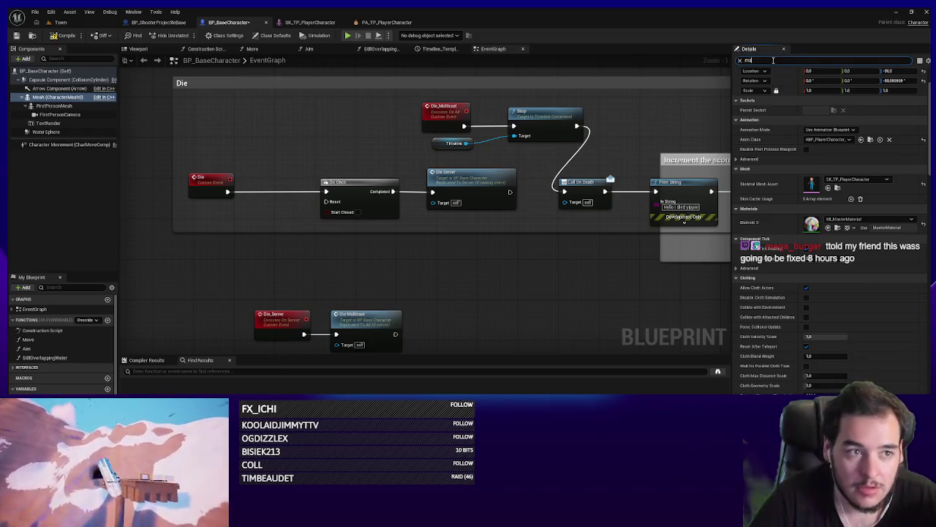
pyautogui.click(823, 102)
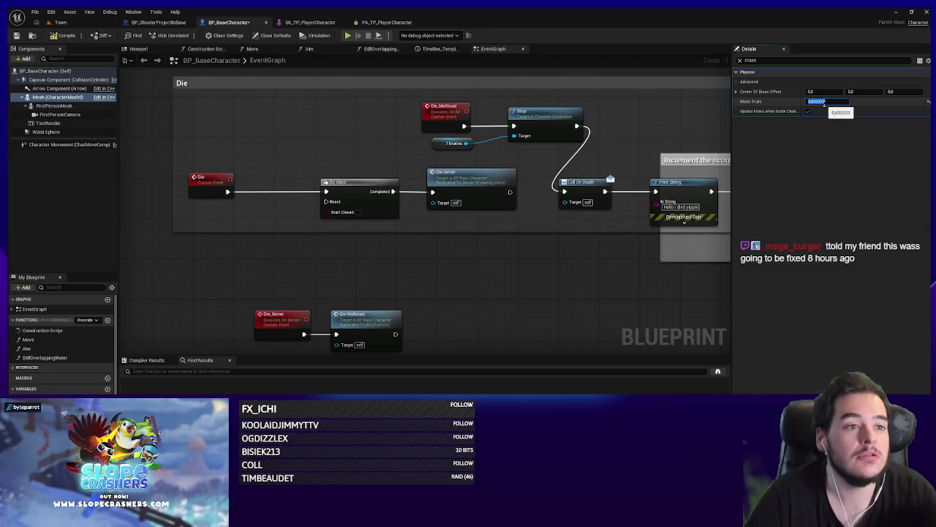
pyautogui.press('Return')
# Step: Compile and check out the blueprint, then start a play test of the Town level
pyautogui.click(64, 35)
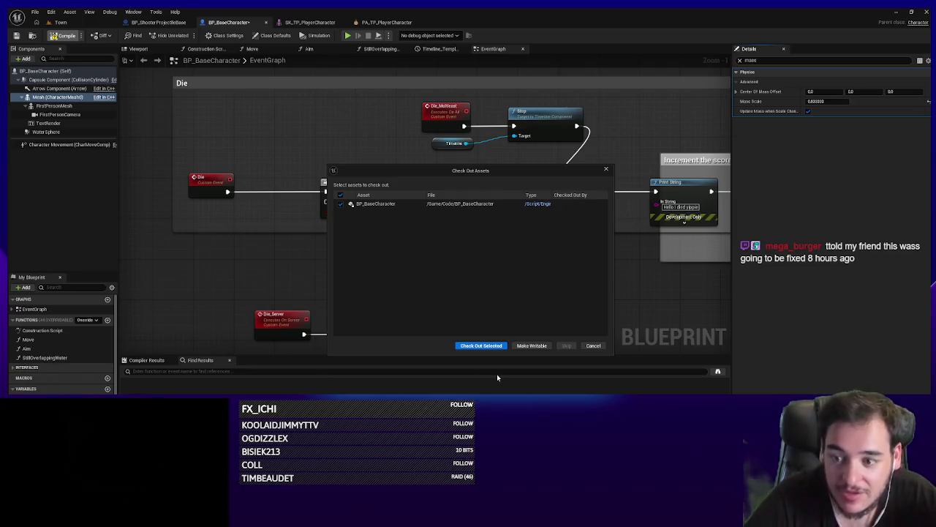
pyautogui.click(489, 346)
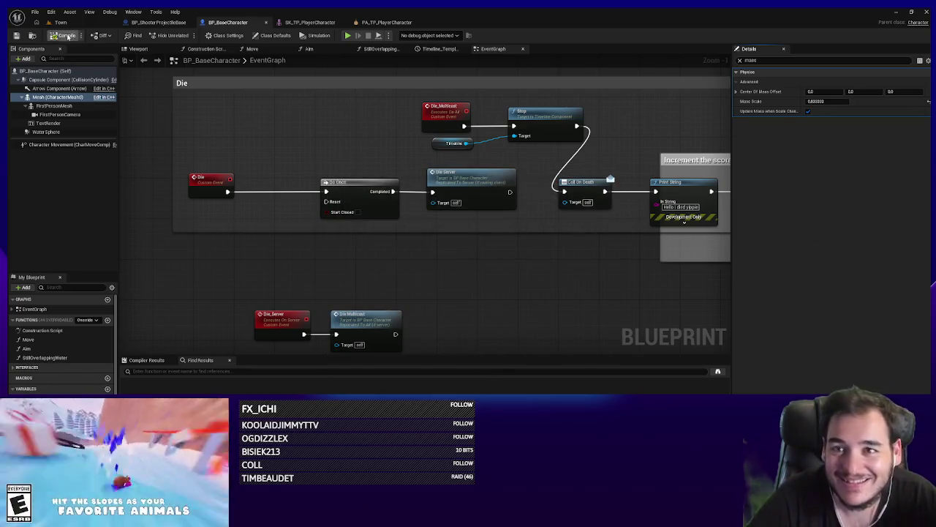
pyautogui.click(61, 22)
pyautogui.click(187, 36)
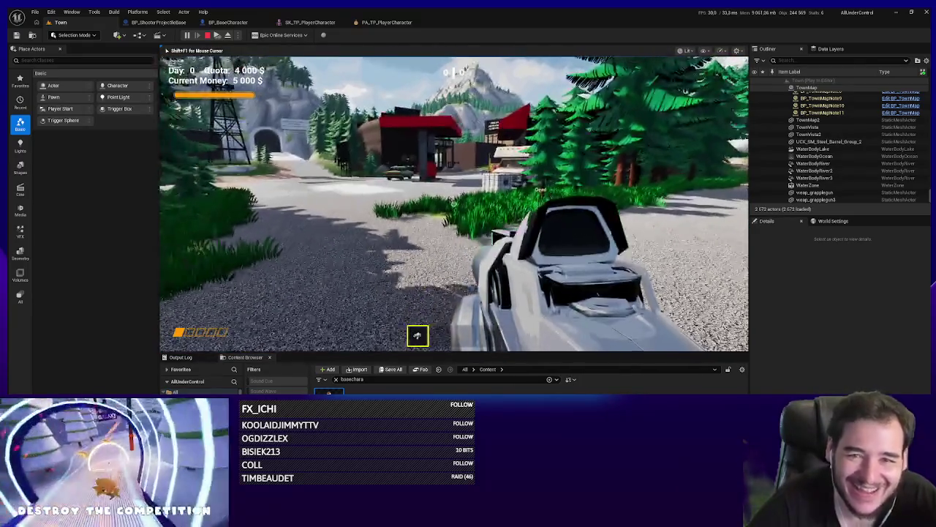
# Step: Stop the play-in-editor session after testing the heavier character
pyautogui.press('Escape')
# Step: Move the Physics Force, Get Mass, Map Range Clamped and multiply nodes closer together
pyautogui.click(156, 23)
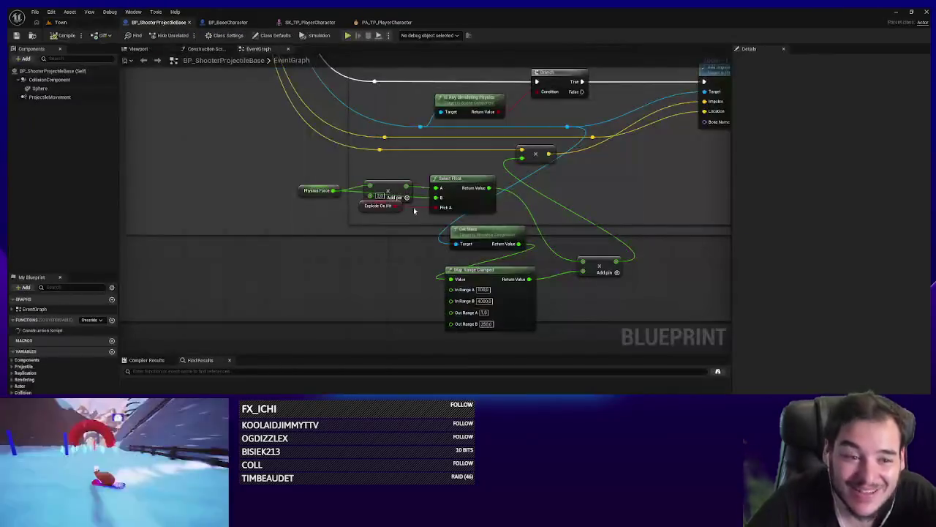
pyautogui.moveTo(293, 171)
pyautogui.mouseDown()
pyautogui.moveTo(482, 219)
pyautogui.moveTo(474, 205)
pyautogui.mouseUp()
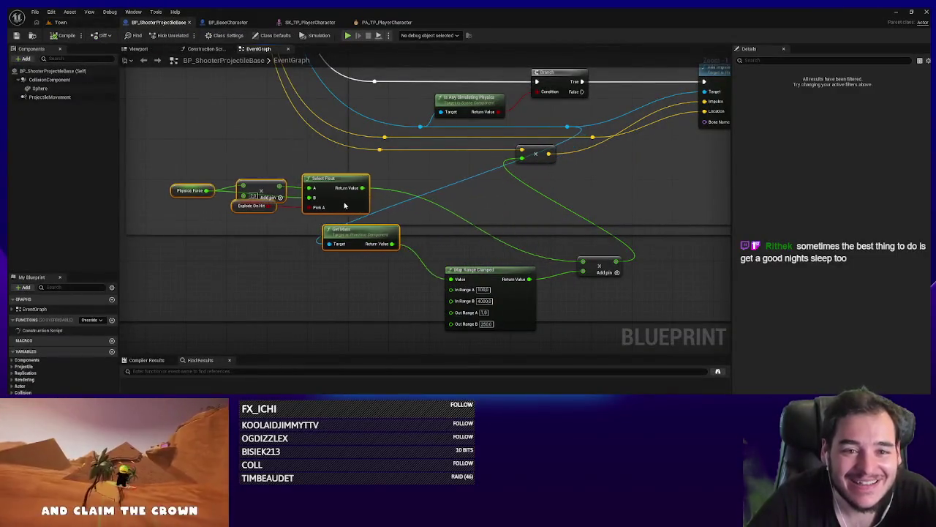
pyautogui.moveTo(344, 206); pyautogui.dragTo(339, 206)
pyautogui.click(412, 242)
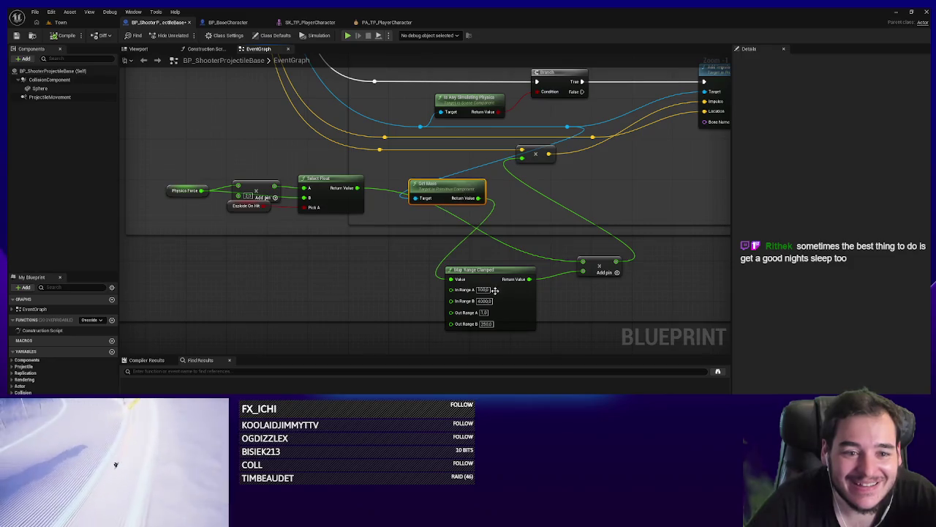
pyautogui.moveTo(494, 290); pyautogui.dragTo(530, 239)
pyautogui.moveTo(599, 266)
pyautogui.mouseDown()
pyautogui.moveTo(631, 207)
pyautogui.moveTo(583, 241)
pyautogui.moveTo(564, 242)
pyautogui.mouseUp()
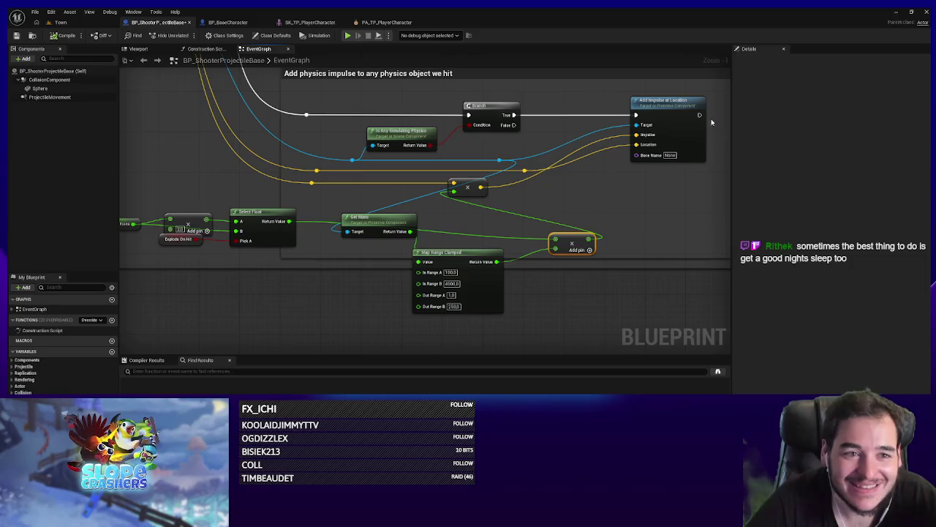
# Step: Add a breakpoint on Add Impulse at Location and return to the Town level
pyautogui.rightClick(673, 114)
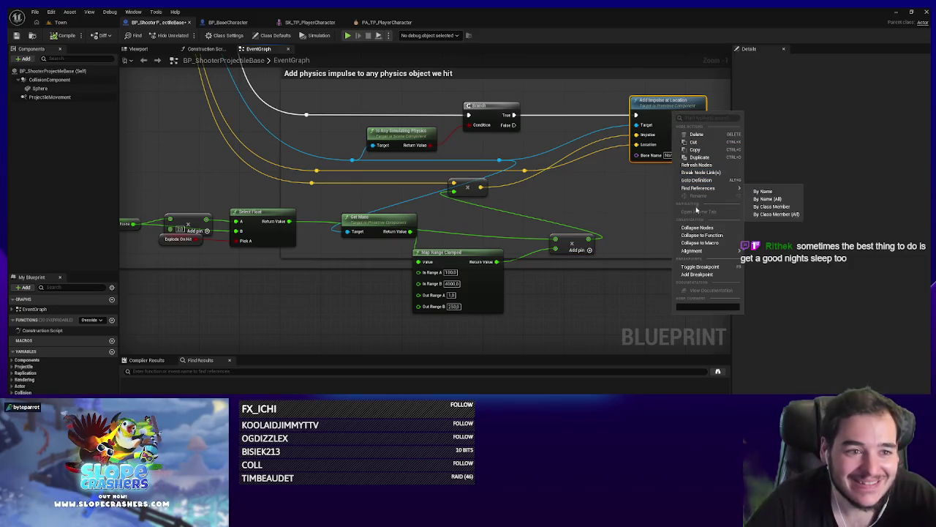
pyautogui.click(697, 274)
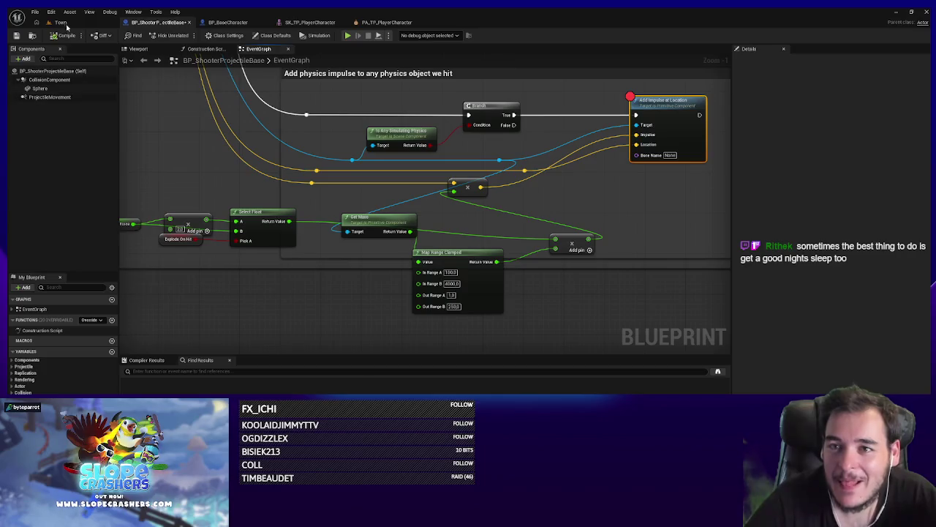
pyautogui.click(62, 23)
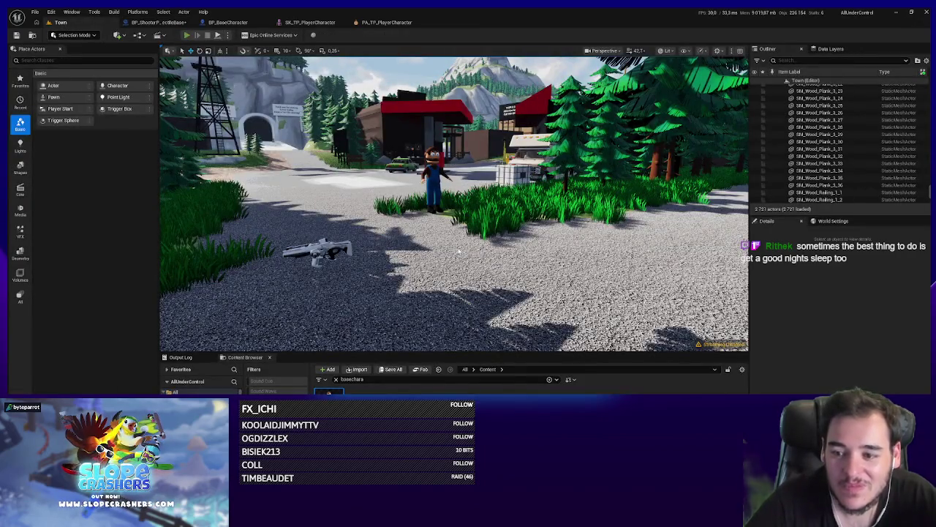
# Step: Play until the Add Impulse at Location breakpoint hits, read Get Mass as 126.17, then stop
pyautogui.hotkey('alt', 'p')
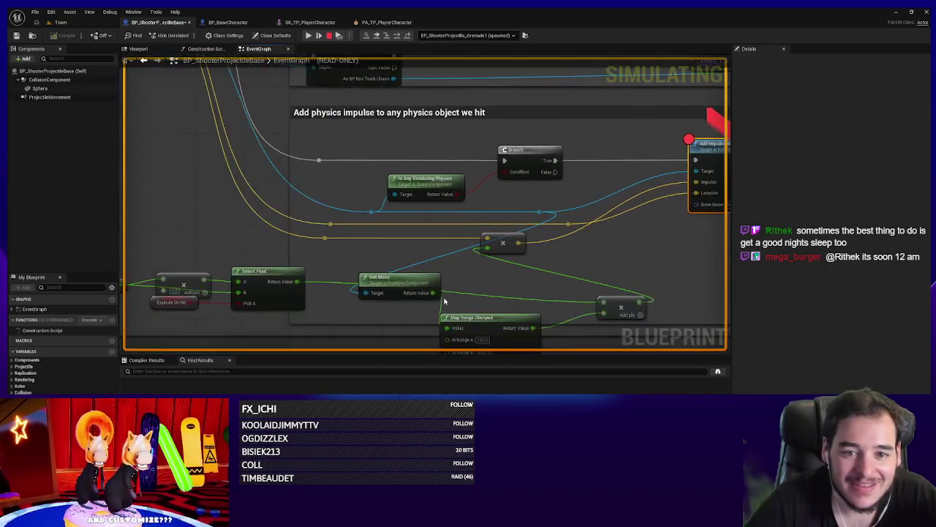
pyautogui.moveTo(454, 271)
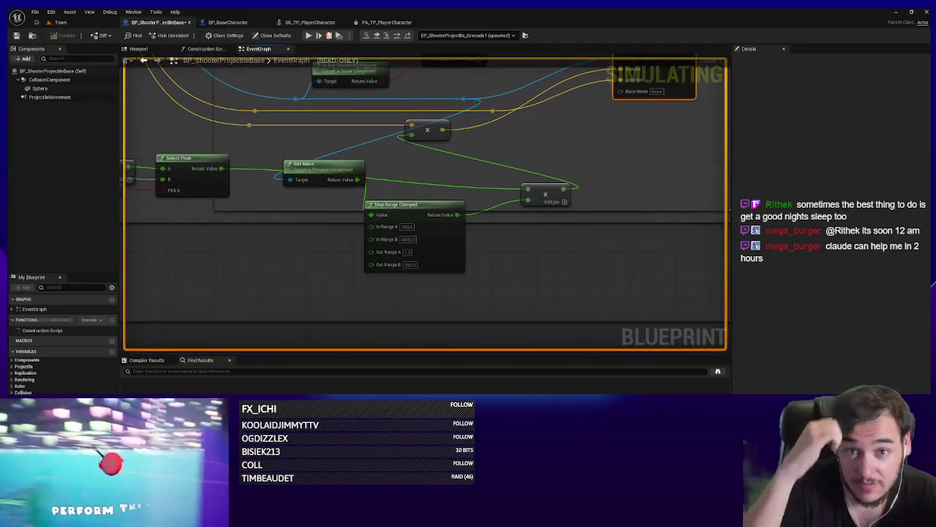
pyautogui.press('Escape')
# Step: Set Map Range Clamped's In Range A to 130 and move Get Mass below Select Float
pyautogui.click(320, 181)
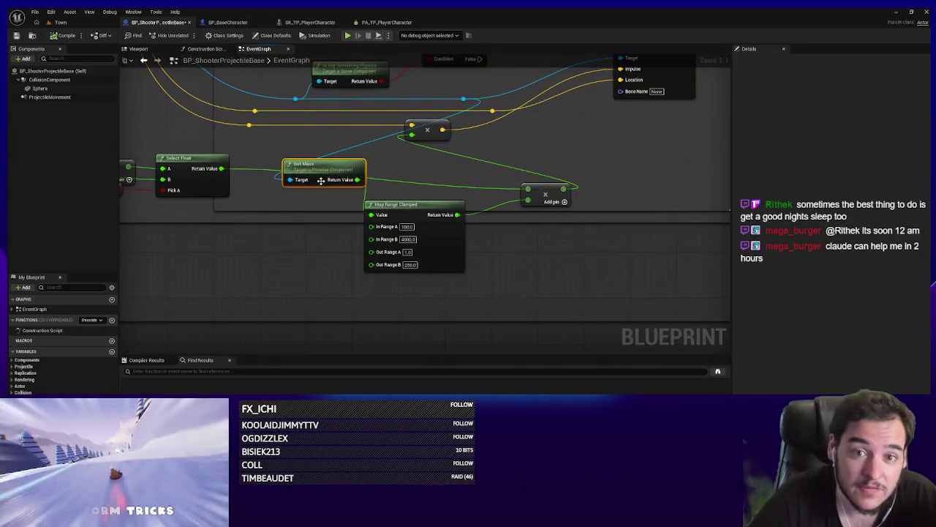
pyautogui.click(406, 226)
pyautogui.write('130')
pyautogui.press('Return')
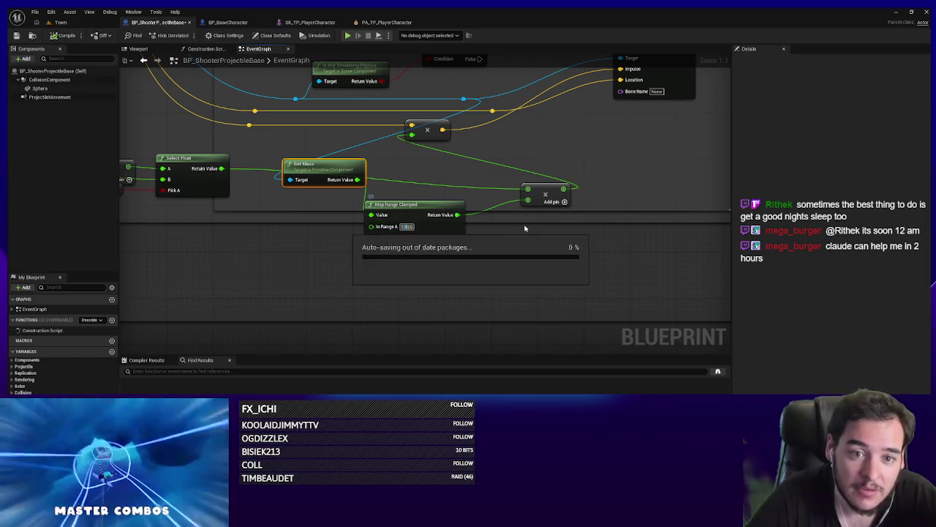
pyautogui.moveTo(441, 247); pyautogui.dragTo(452, 286)
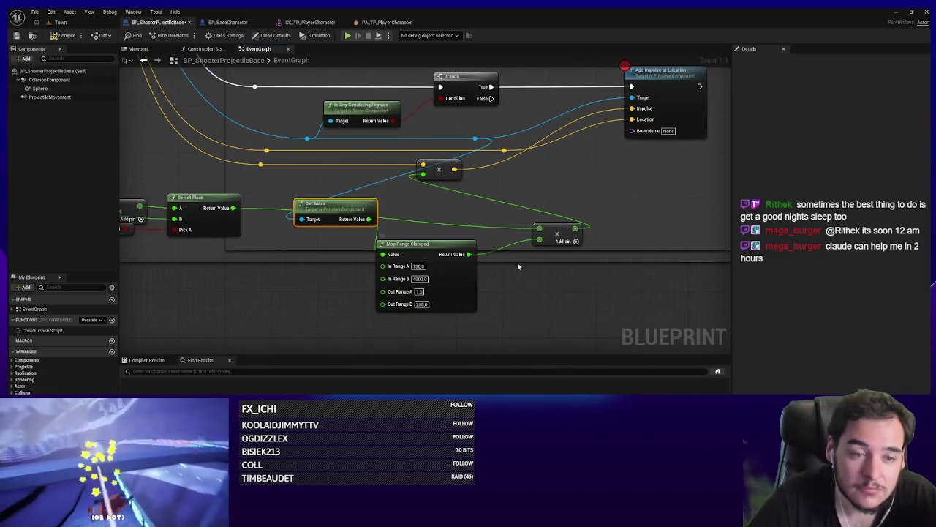
pyautogui.moveTo(351, 214)
pyautogui.mouseDown()
pyautogui.moveTo(336, 254)
pyautogui.moveTo(413, 262)
pyautogui.mouseUp()
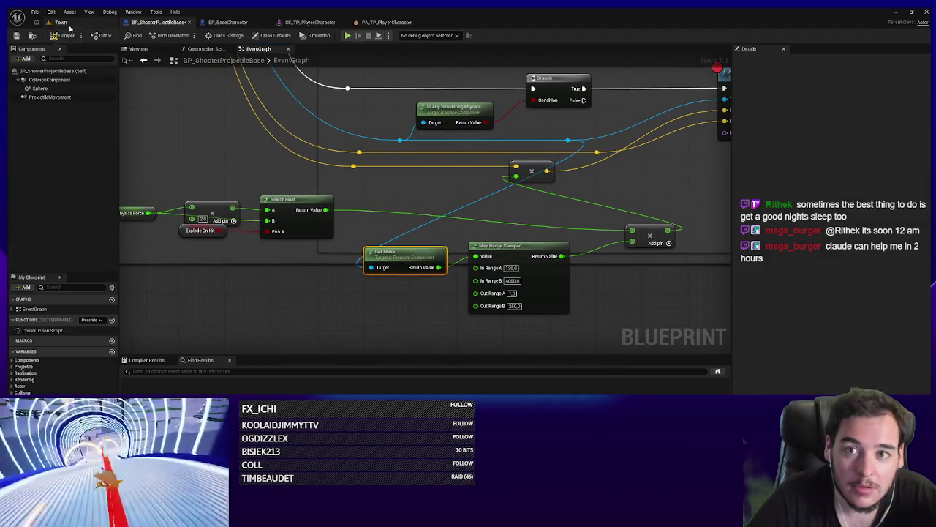
# Step: Play-test the Town level, remove the Add Impulse at Location breakpoint, and resume the game
pyautogui.click(61, 21)
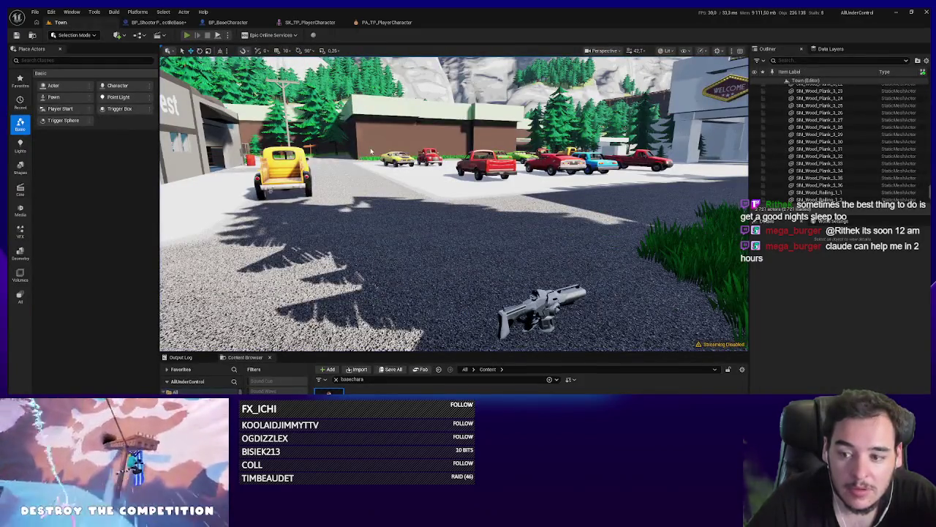
pyautogui.hotkey('alt', 'p')
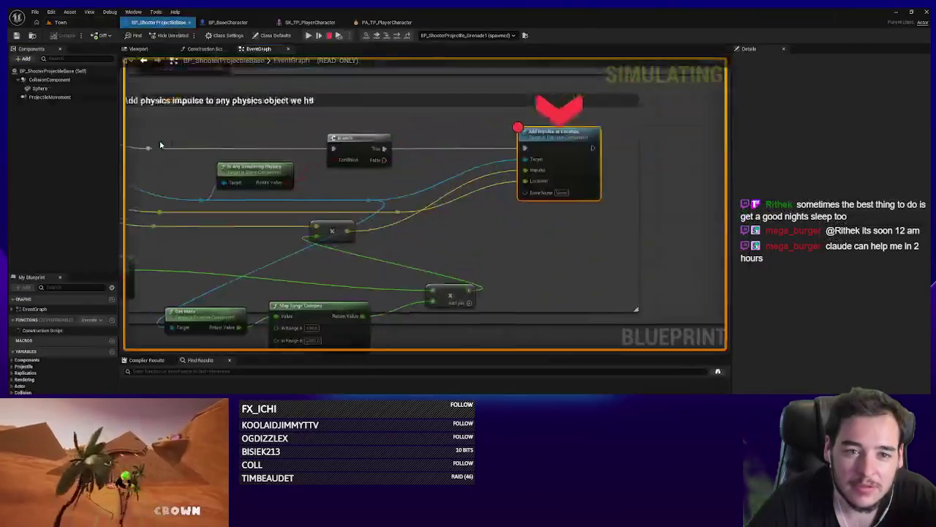
pyautogui.rightClick(414, 171)
pyautogui.click(453, 240)
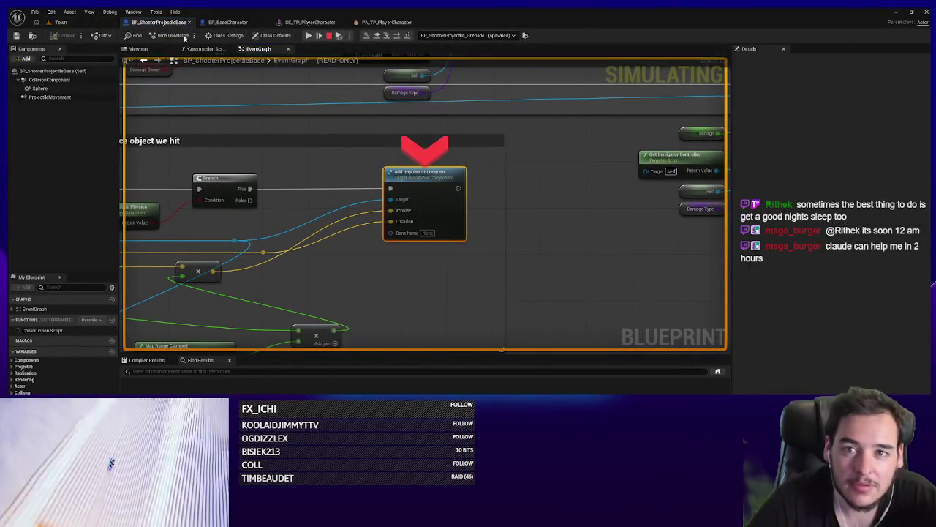
pyautogui.click(308, 36)
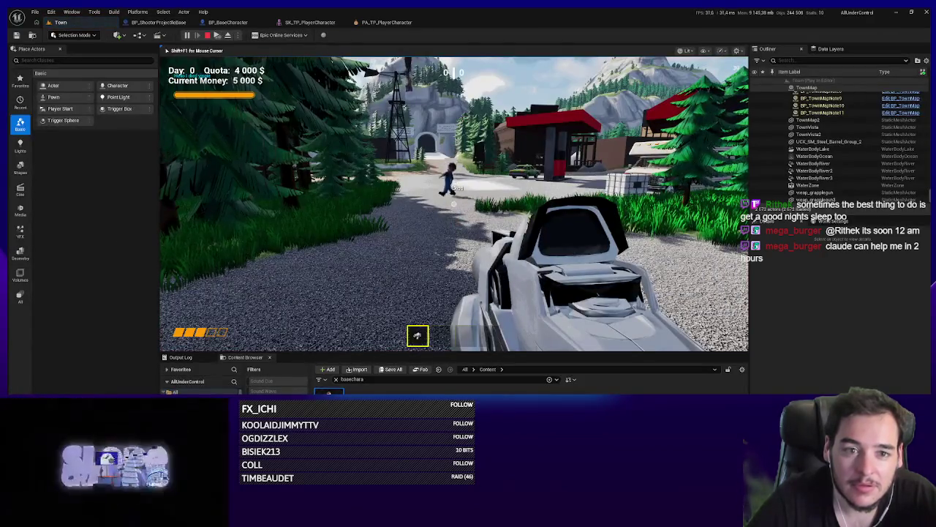
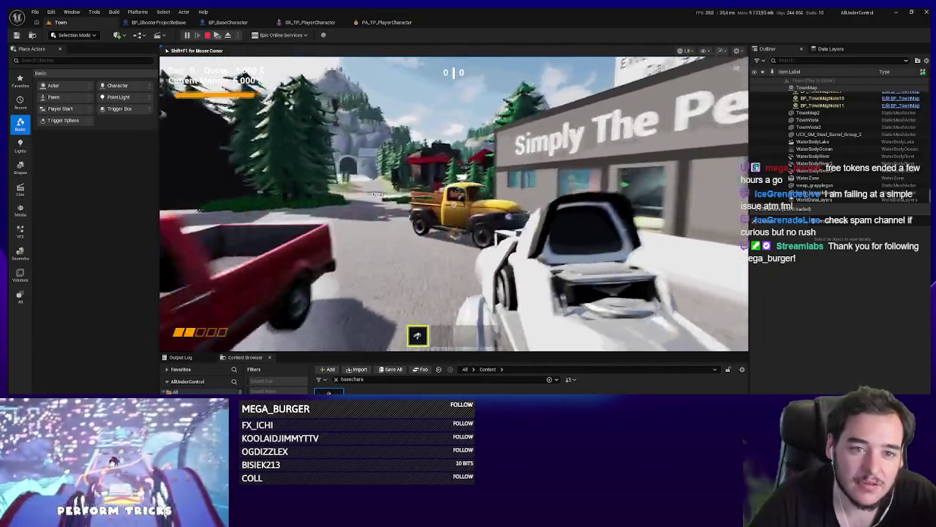
# Step: End the Play-In-Editor session with Esc to get back to the Town level viewport
pyautogui.press('Escape')
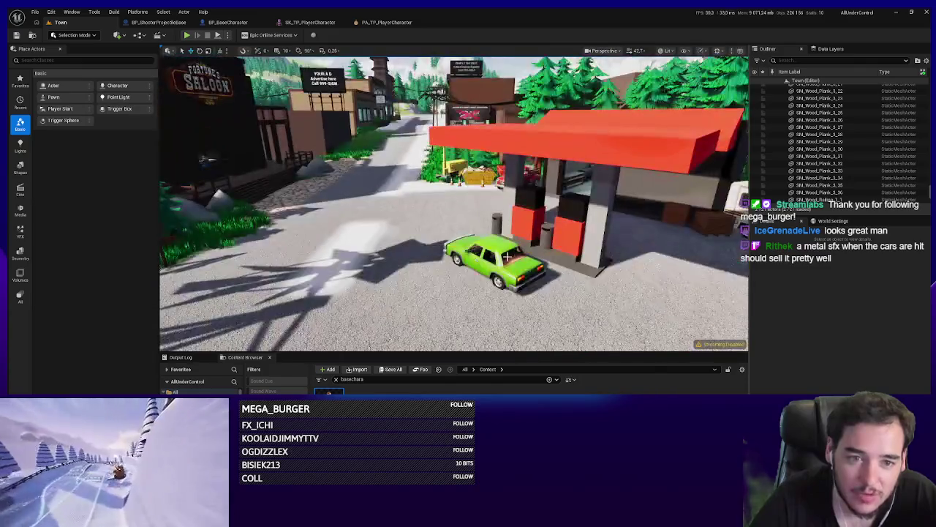
# Step: Select the green car at the gas station, filter Details, and playtest walking up to it
pyautogui.click(494, 264)
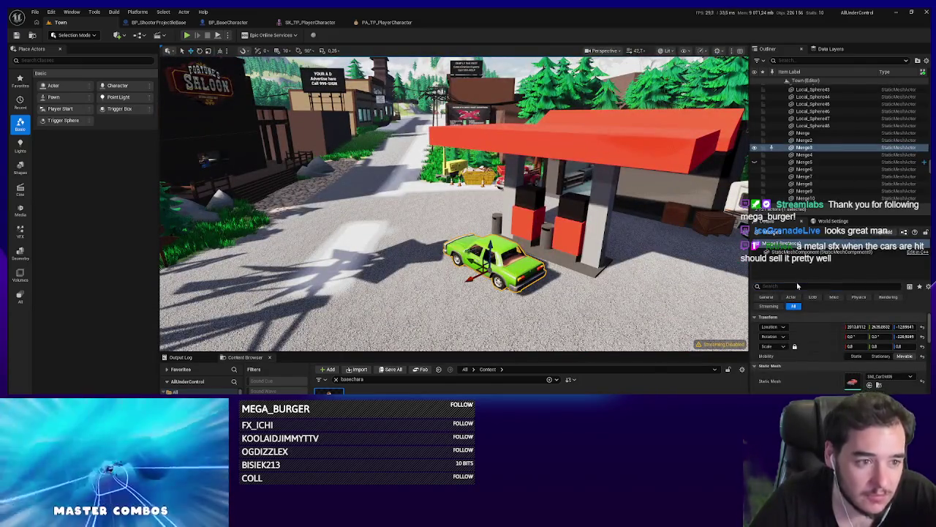
pyautogui.write('awak')
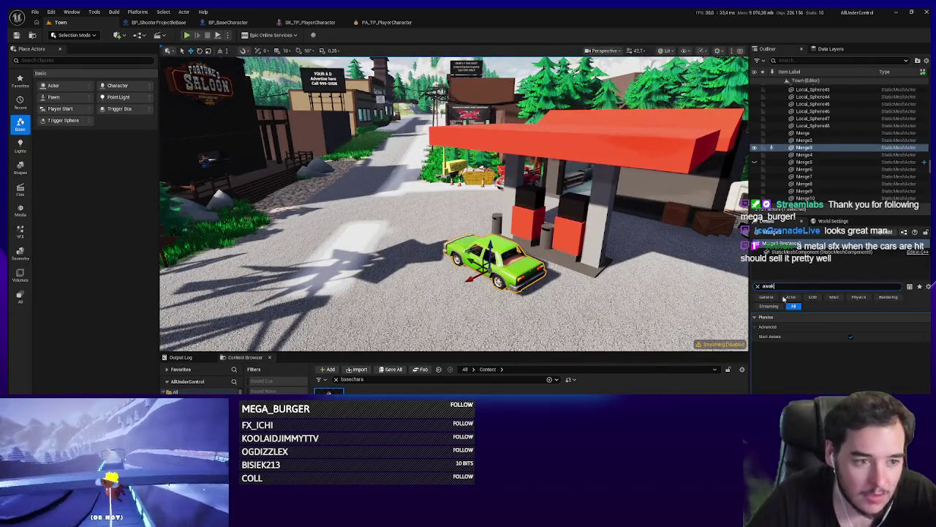
pyautogui.moveTo(483, 257); pyautogui.dragTo(484, 254)
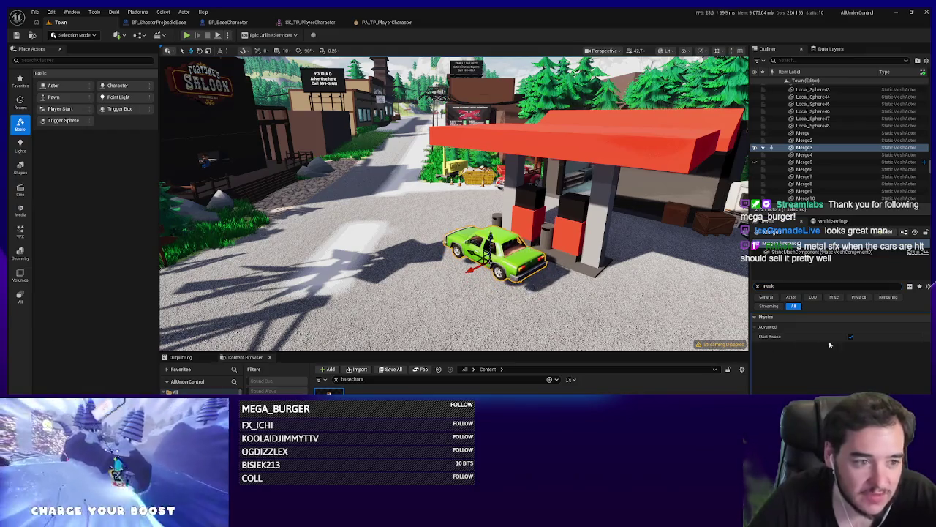
pyautogui.moveTo(453, 219); pyautogui.dragTo(443, 175)
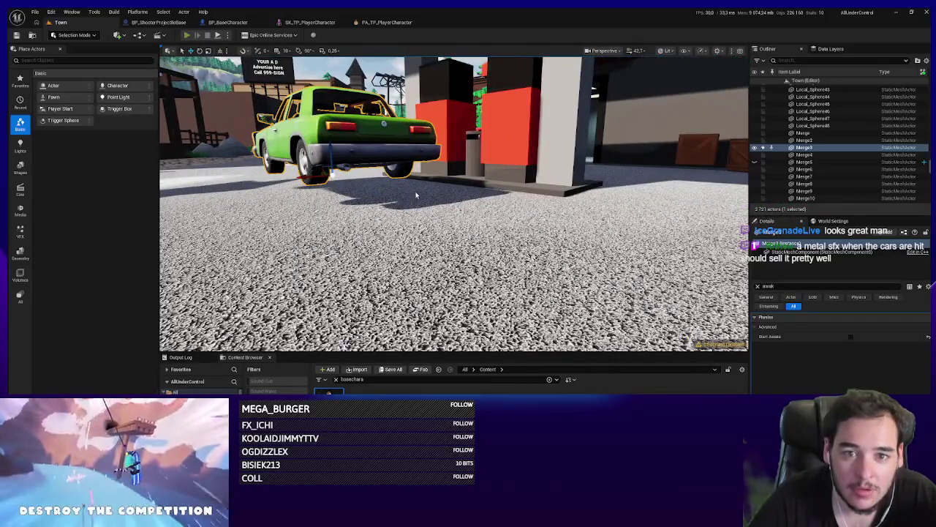
pyautogui.hotkey('alt', 'p')
pyautogui.press('w')
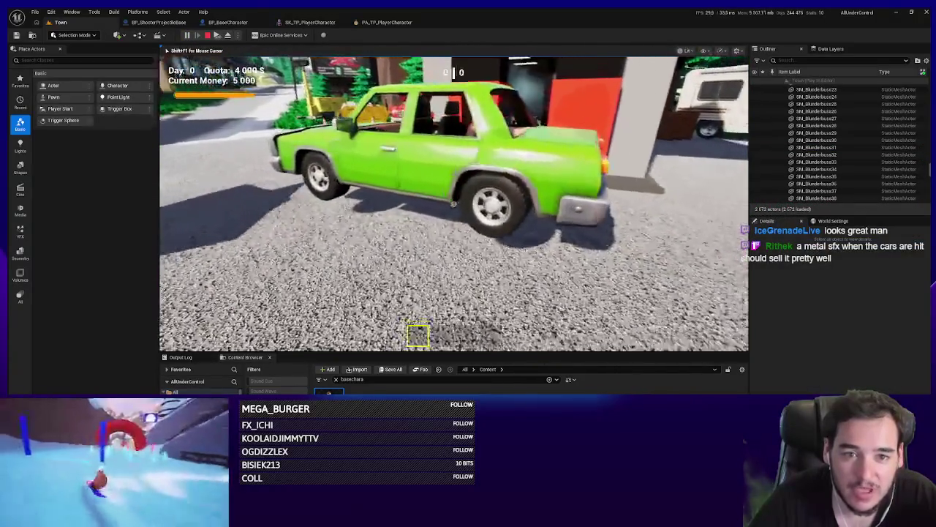
pyautogui.press('s')
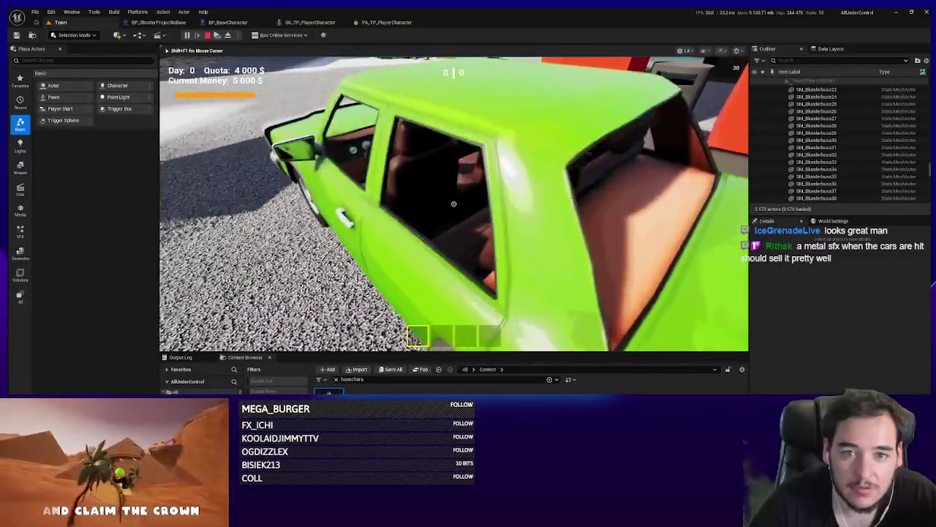
pyautogui.press('Escape')
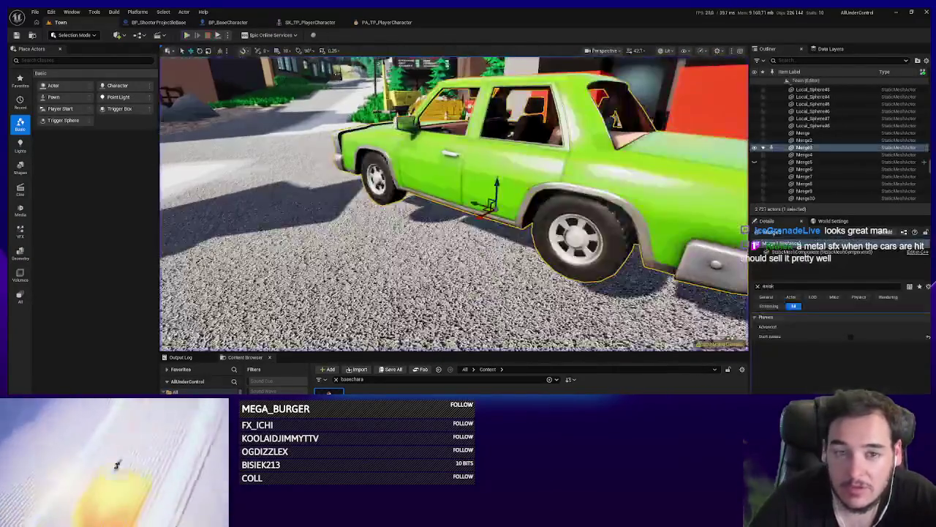
# Step: Enable Physics > Start Awake on the green car and launch another playtest
pyautogui.click(851, 337)
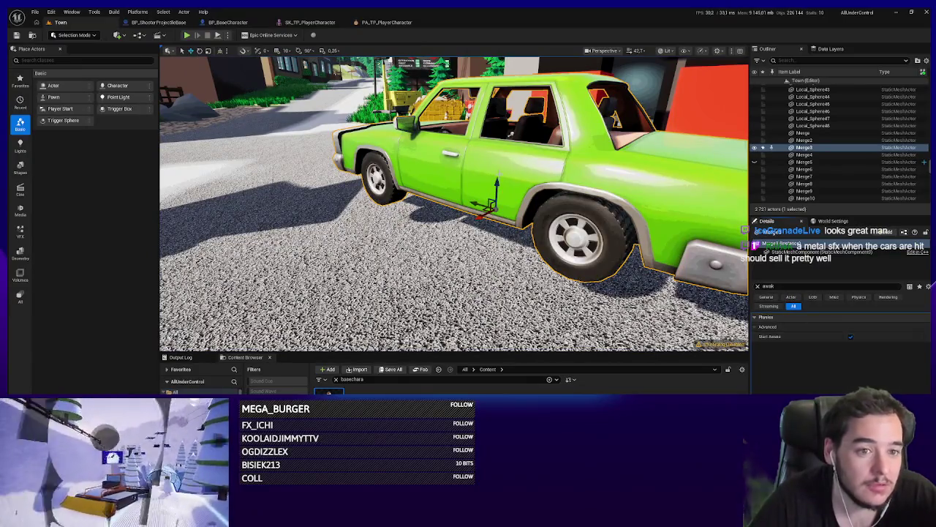
pyautogui.moveTo(498, 146)
pyautogui.mouseDown()
pyautogui.moveTo(510, 143)
pyautogui.moveTo(510, 271)
pyautogui.moveTo(403, 227)
pyautogui.mouseUp()
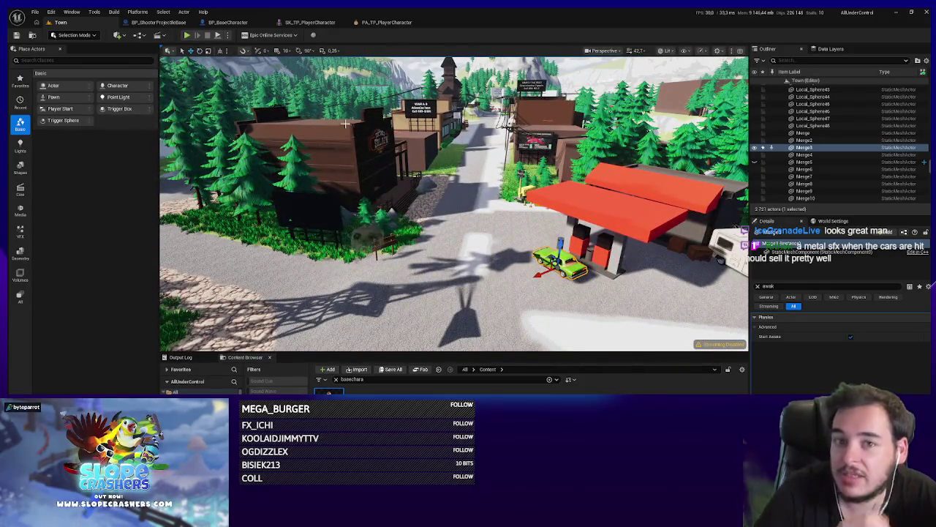
pyautogui.moveTo(345, 124)
pyautogui.mouseDown()
pyautogui.moveTo(345, 168)
pyautogui.moveTo(359, 190)
pyautogui.moveTo(498, 194)
pyautogui.mouseUp()
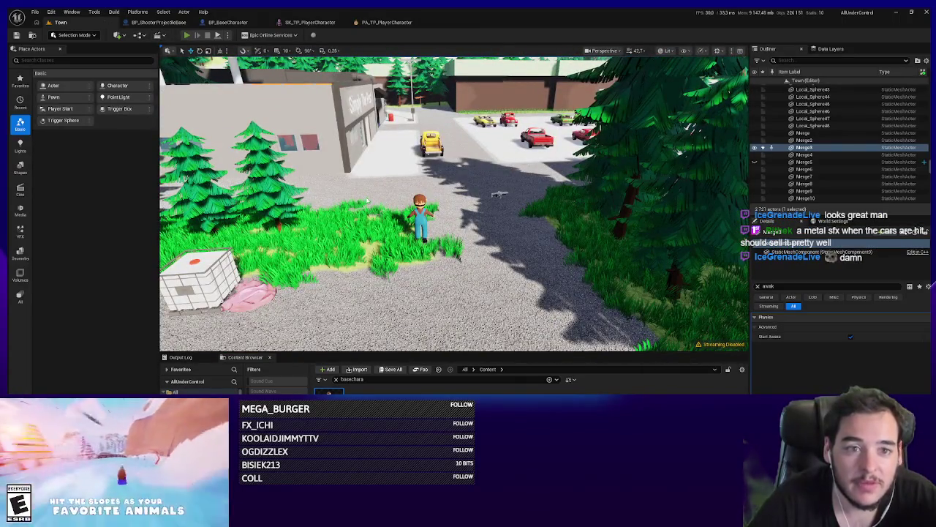
pyautogui.hotkey('alt', 'p')
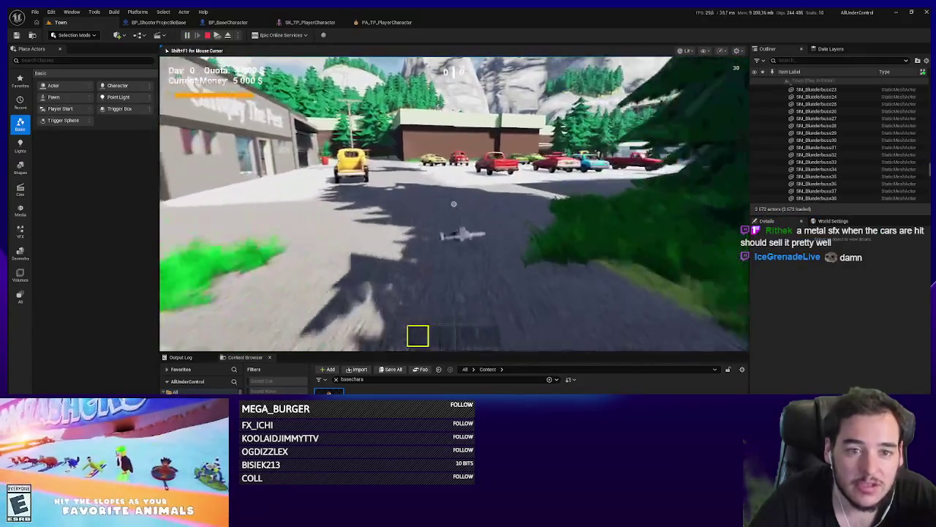
pyautogui.press('w')
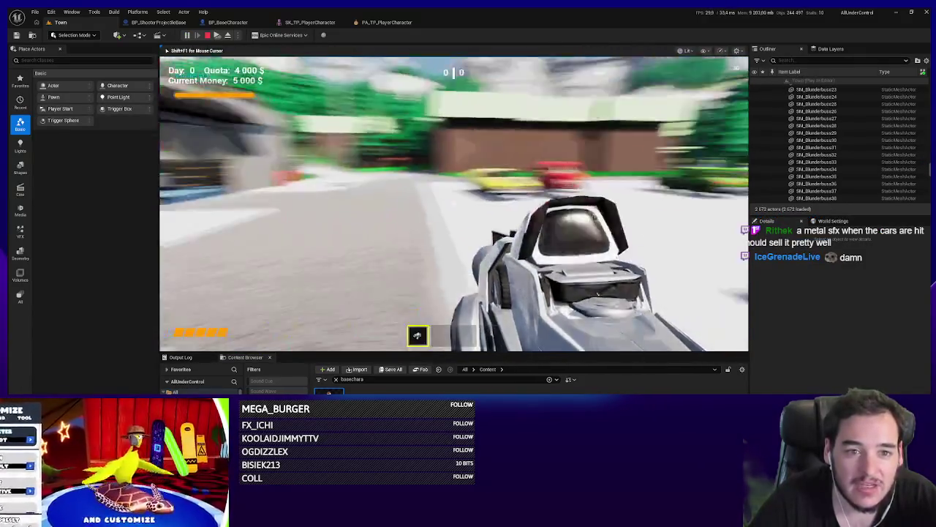
pyautogui.press('w')
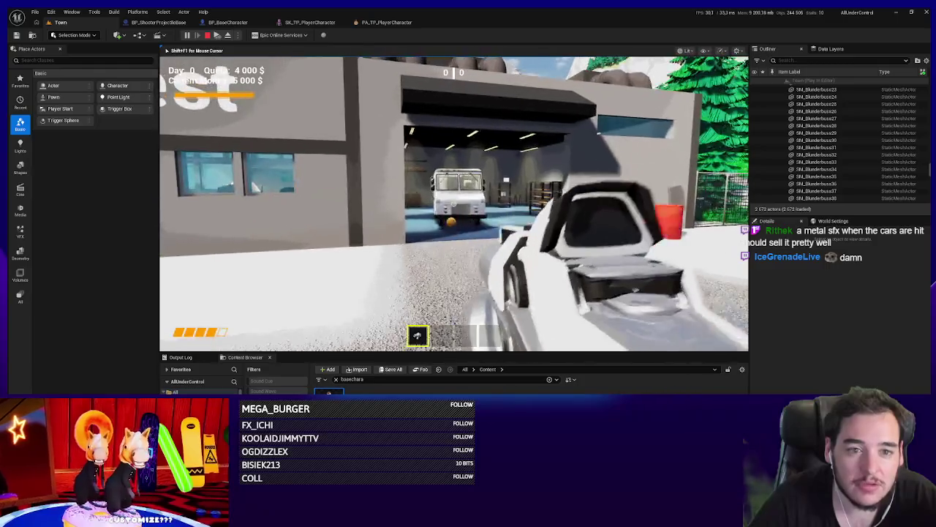
pyautogui.press('w')
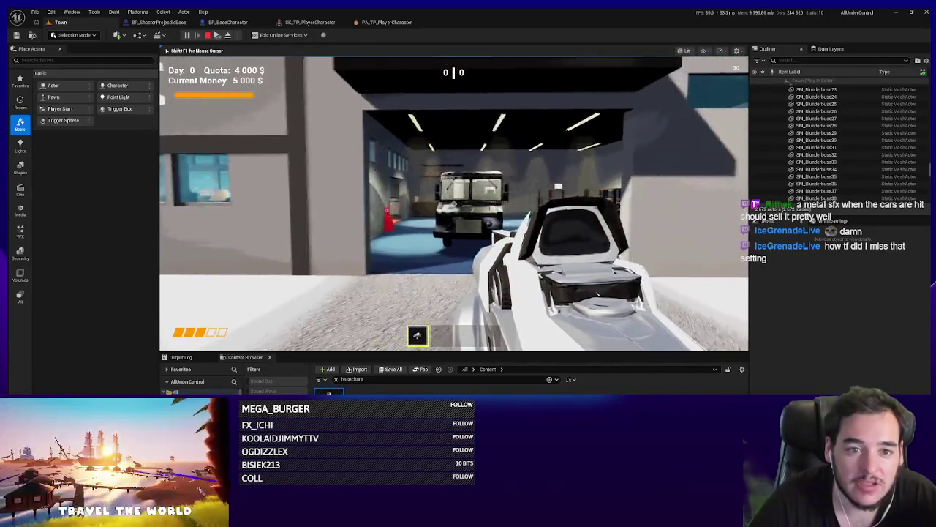
pyautogui.press('s')
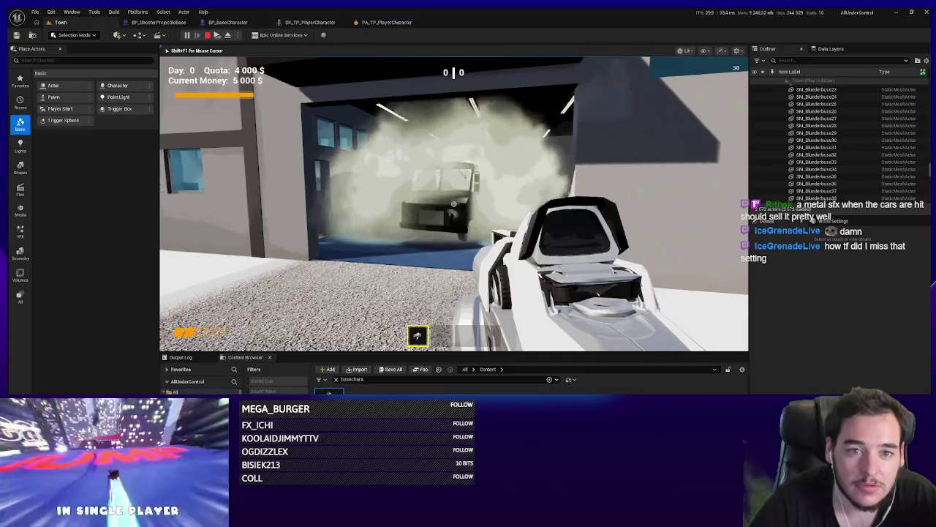
pyautogui.press('s')
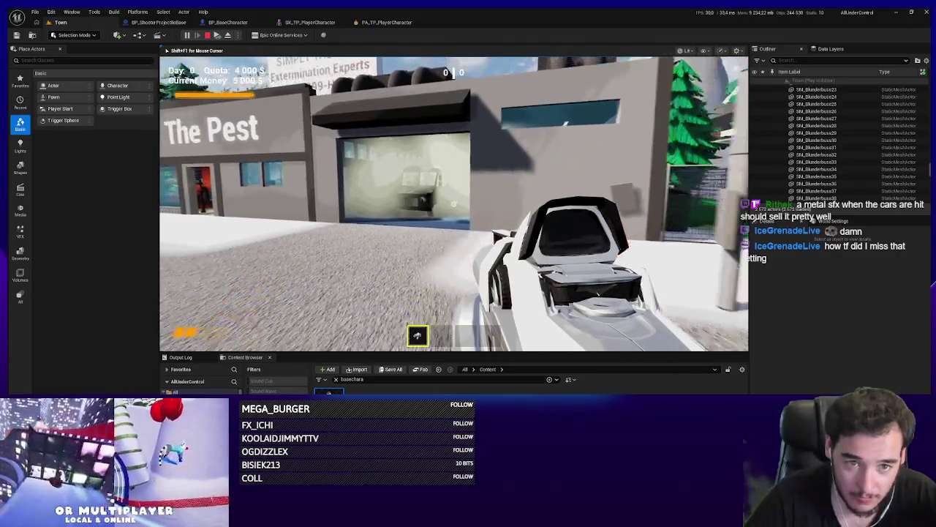
pyautogui.press('s')
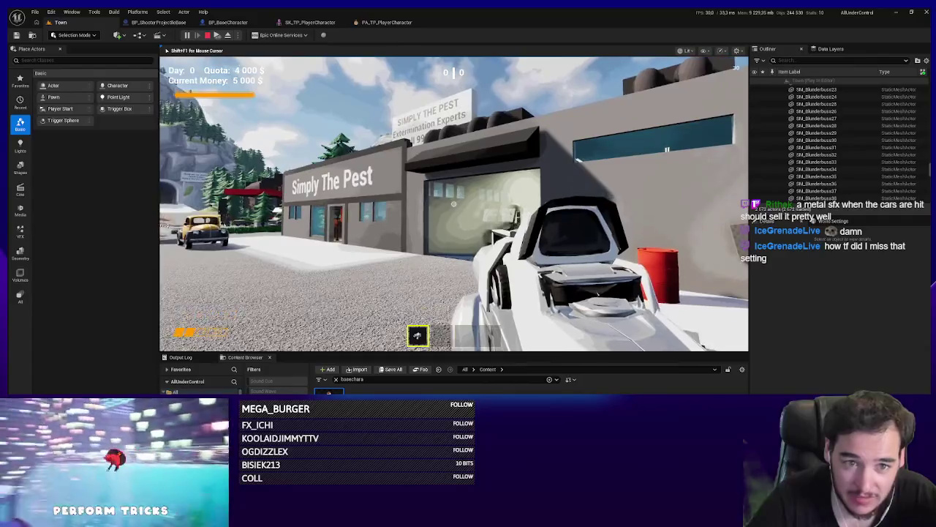
pyautogui.press('w')
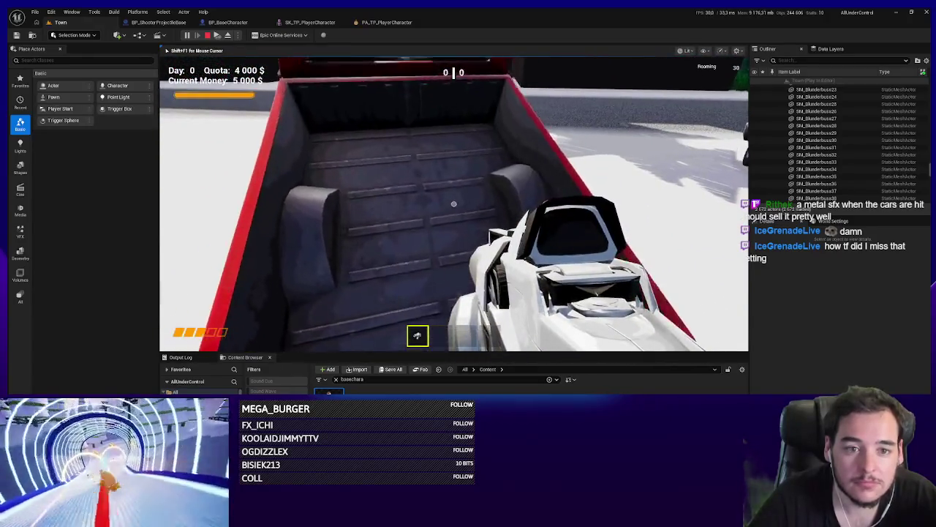
pyautogui.press('w')
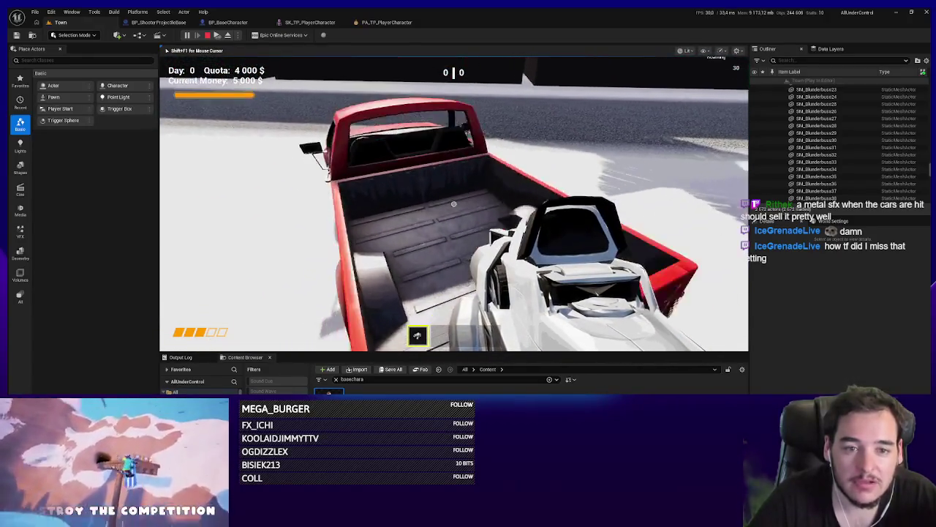
pyautogui.press('w')
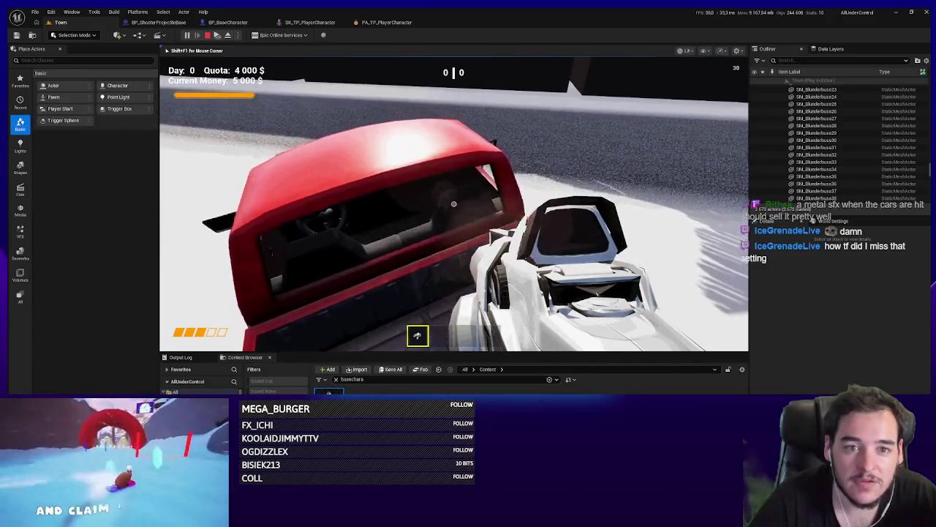
pyautogui.press('w')
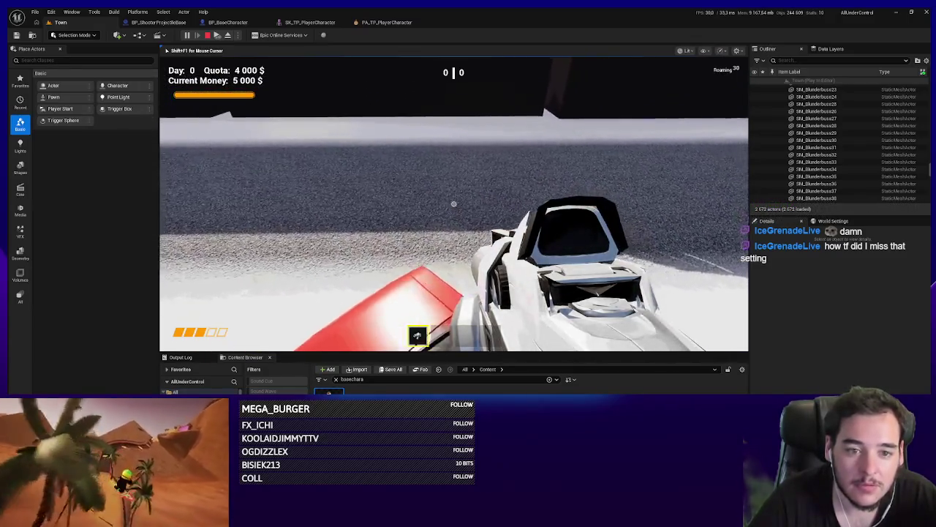
pyautogui.press('w')
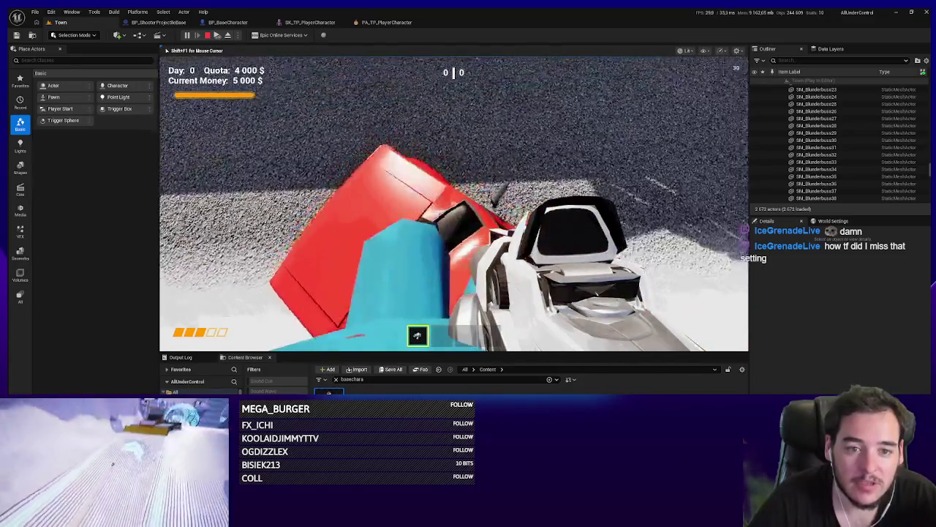
pyautogui.press('w')
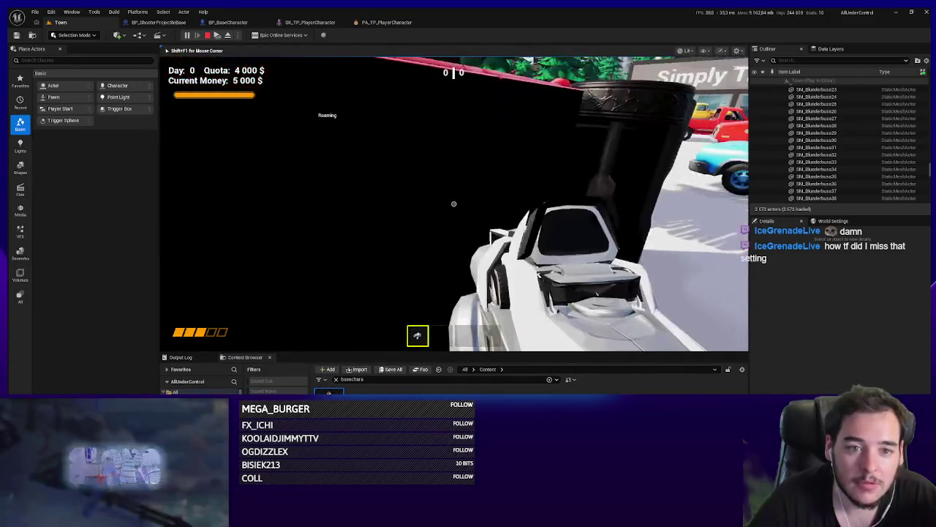
pyautogui.press('w')
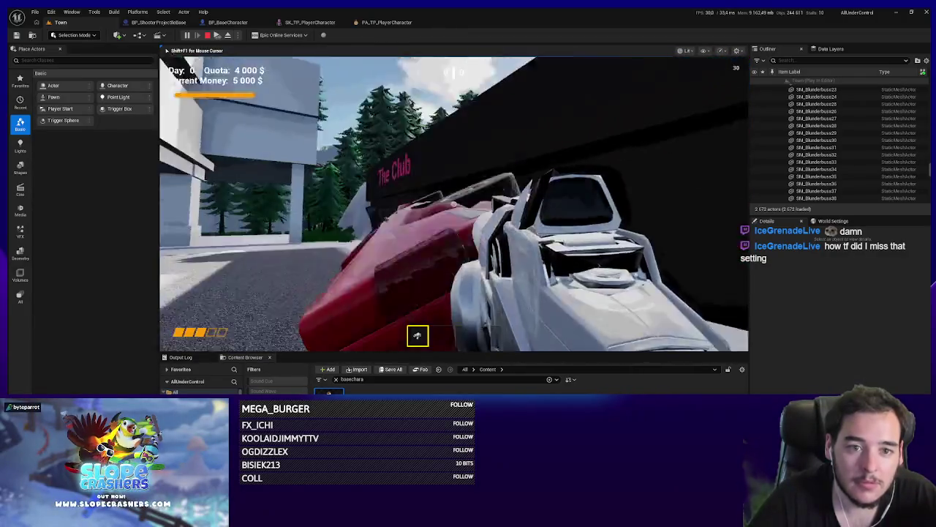
pyautogui.press('Escape')
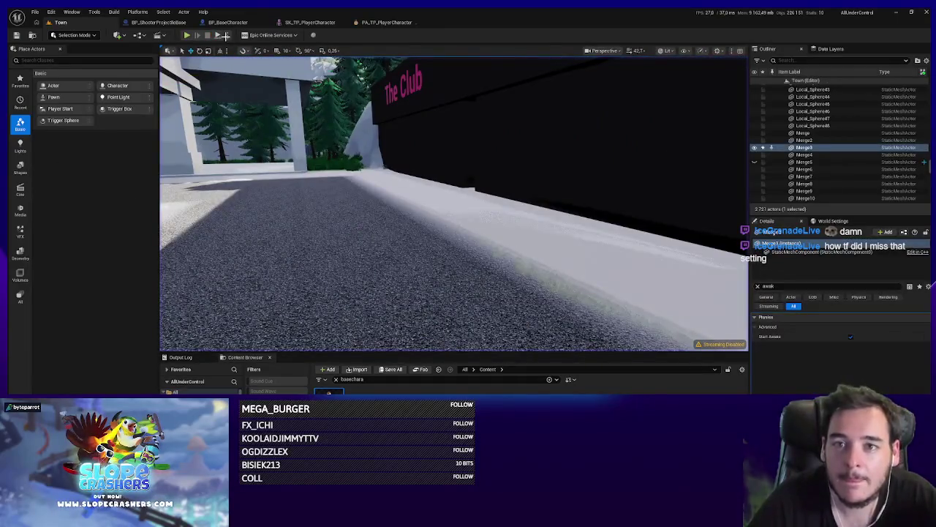
# Step: Save the level, checking out changed assets, then clear the mass filter in BP_BaseCharacter's Details
pyautogui.hotkey('ctrl', 's')
pyautogui.click(482, 346)
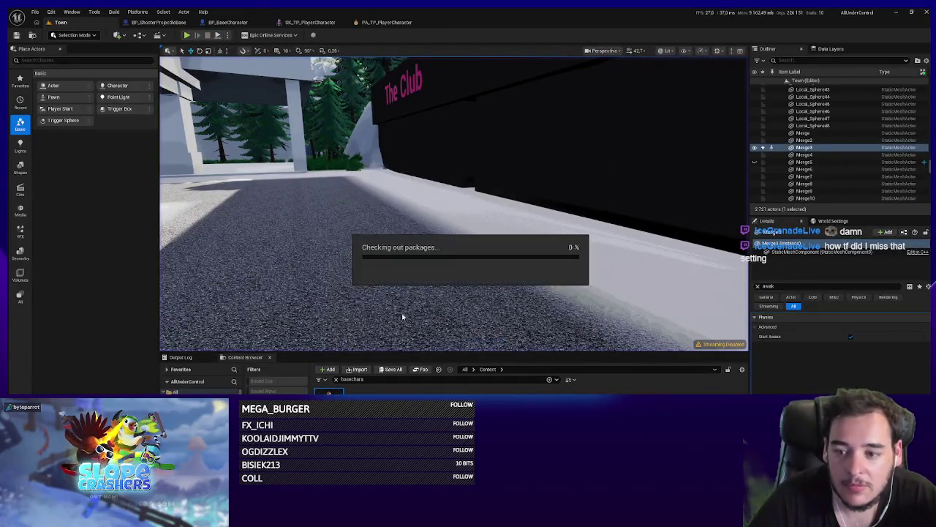
pyautogui.click(223, 23)
pyautogui.moveTo(578, 234); pyautogui.dragTo(467, 254)
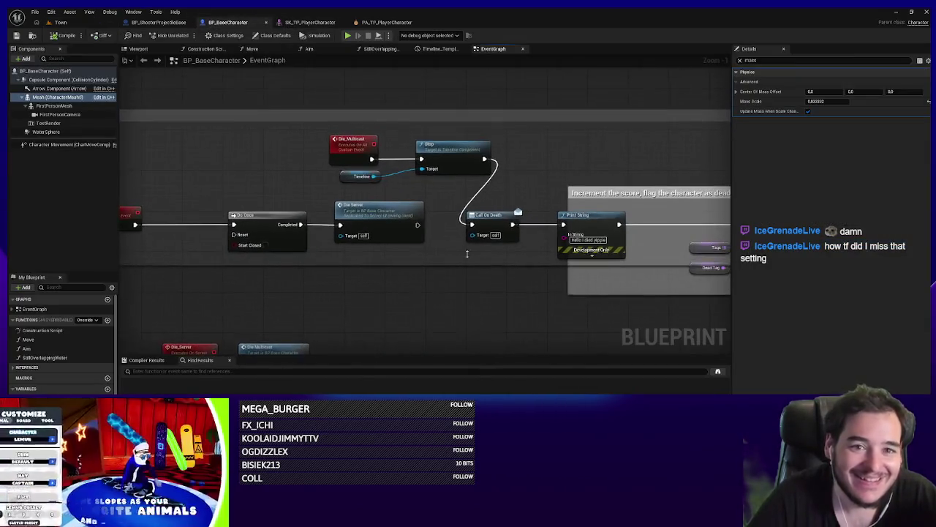
pyautogui.click(739, 60)
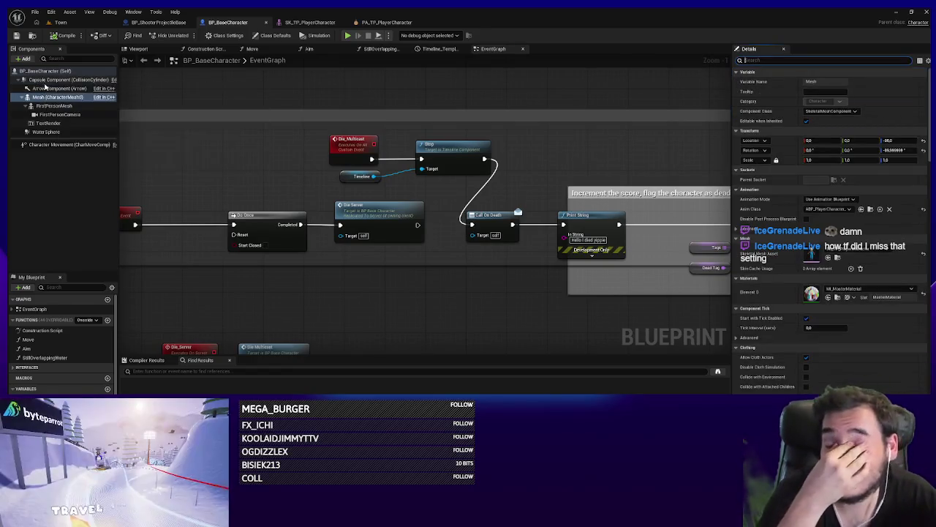
# Step: Select the Capsule Component, then Character Movement, and scroll Details down to Physics Interaction
pyautogui.click(70, 80)
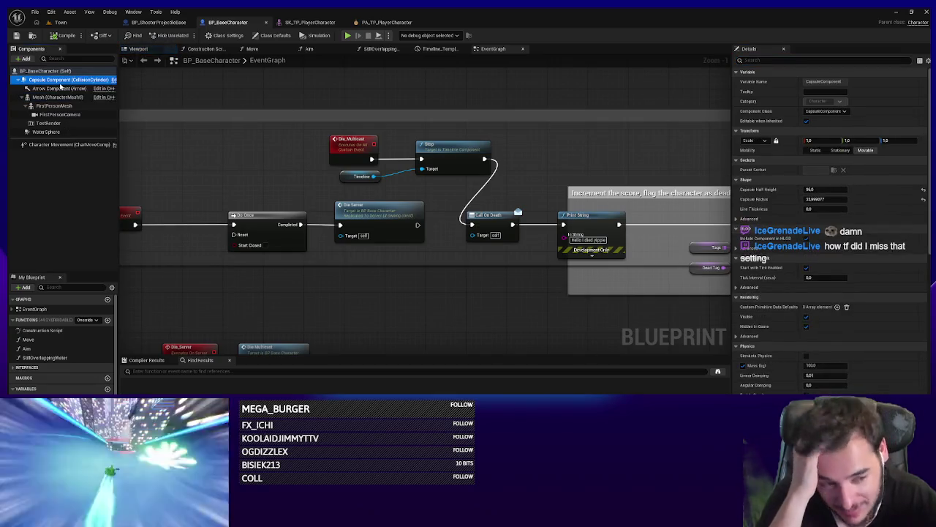
pyautogui.scroll(-5, 832, 232)
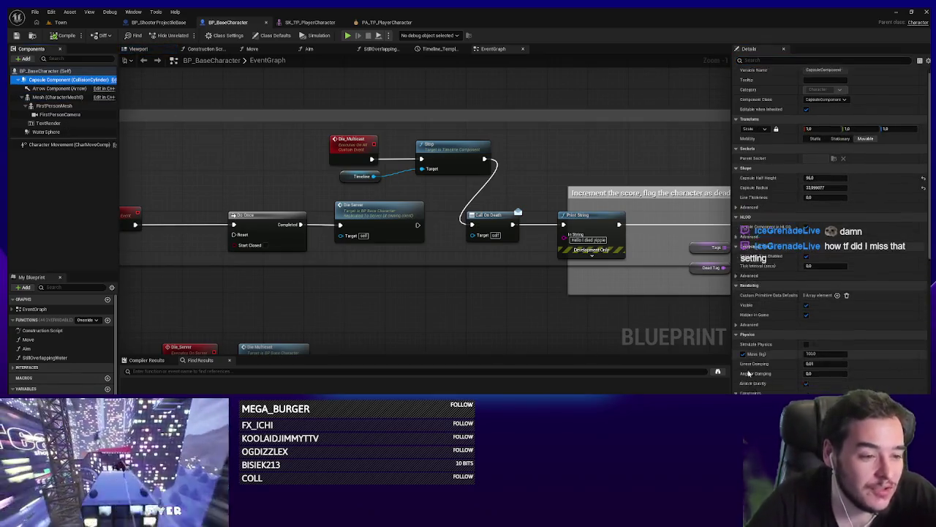
pyautogui.scroll(-4, 831, 226)
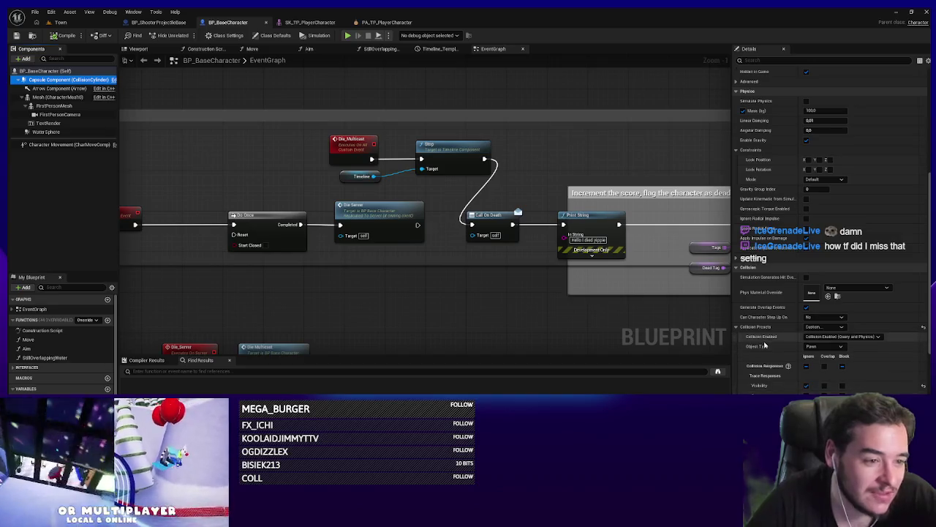
pyautogui.scroll(8, 765, 345)
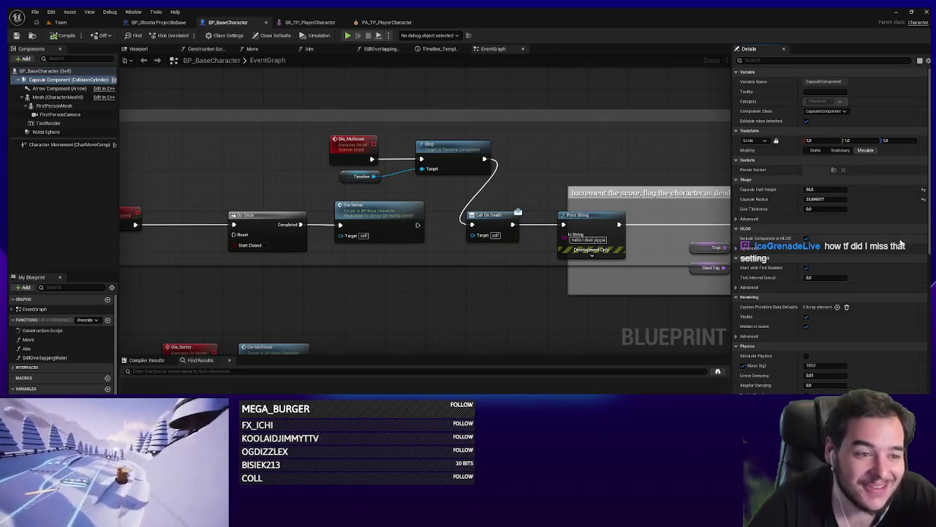
pyautogui.click(80, 146)
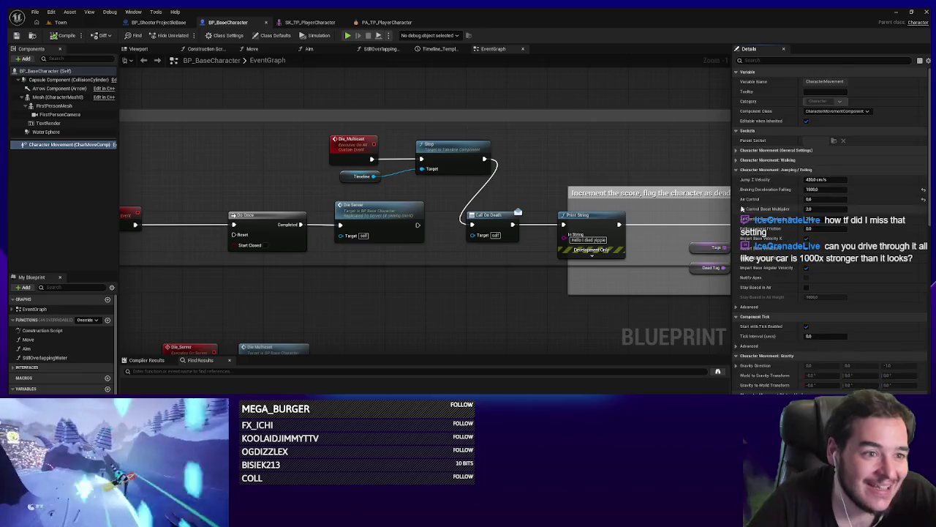
pyautogui.scroll(-10, 756, 296)
pyautogui.scroll(-8, 756, 296)
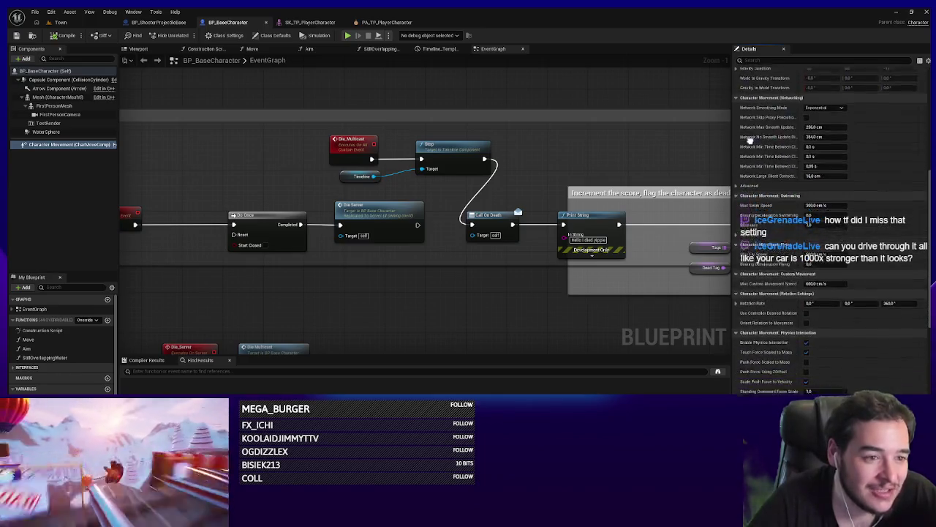
pyautogui.scroll(-3, 765, 231)
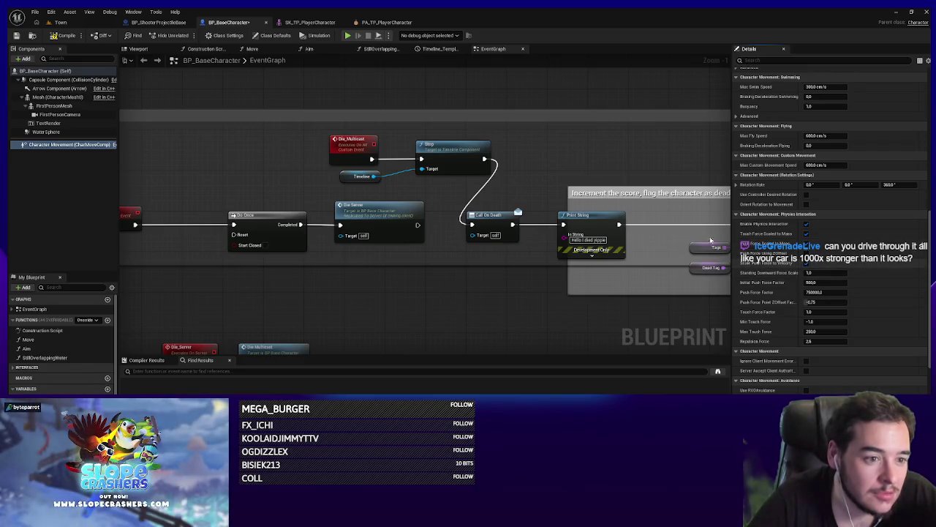
pyautogui.click(61, 21)
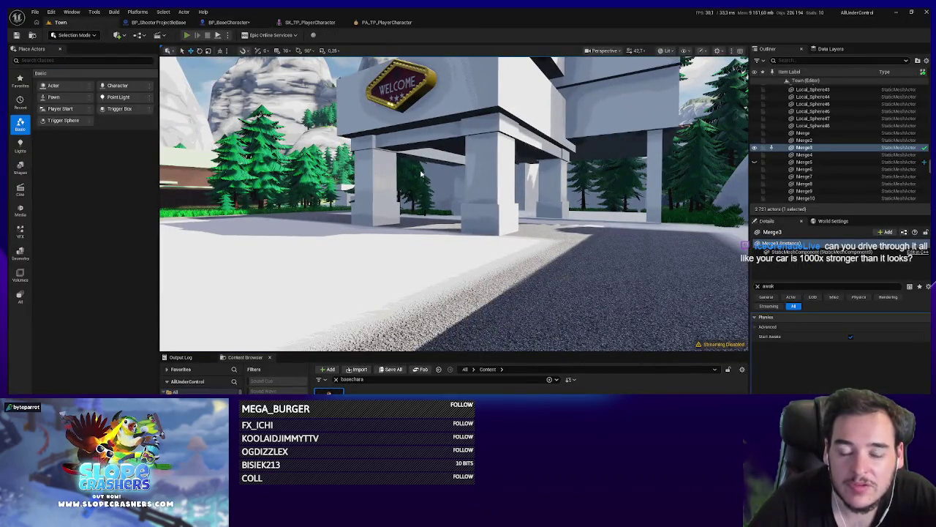
pyautogui.hotkey('alt', 'p')
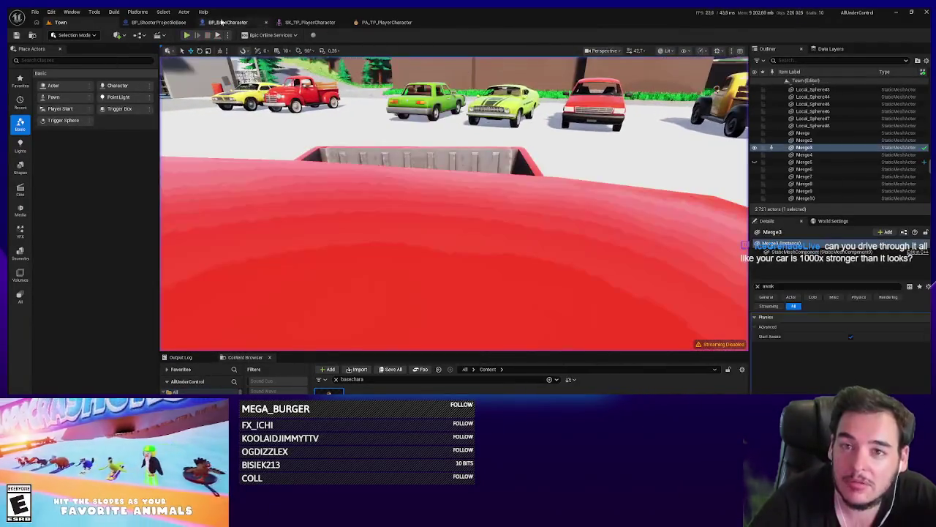
pyautogui.press('Escape')
pyautogui.click(177, 22)
pyautogui.click(227, 22)
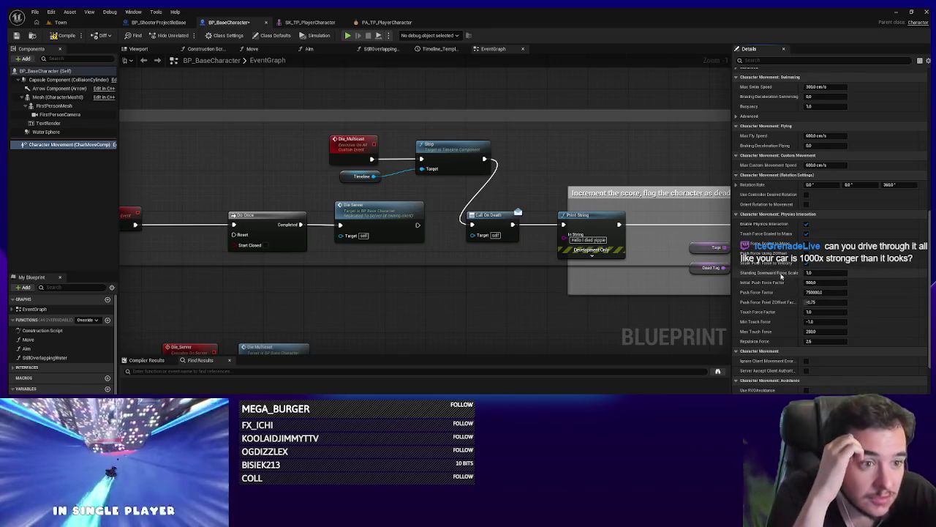
# Step: Edit the Standing Downward Force Scale value and run a quick Town play session
pyautogui.click(813, 273)
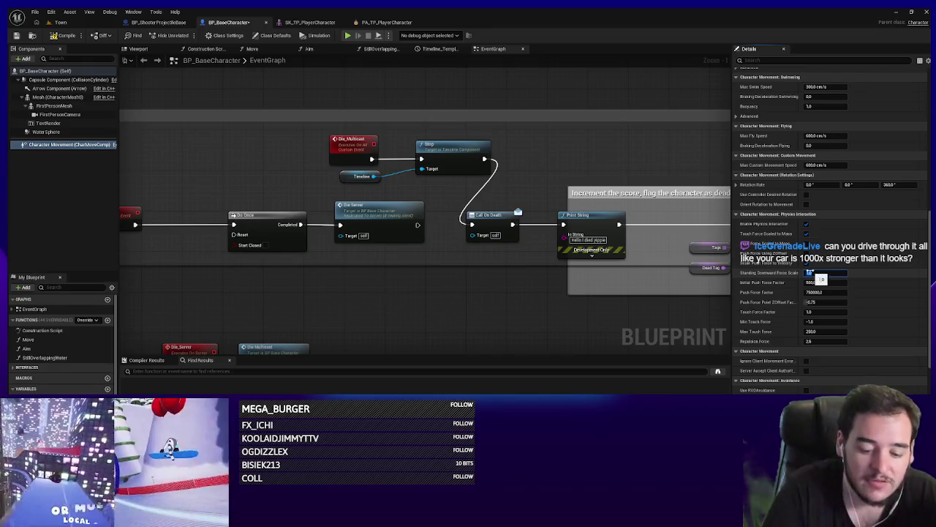
pyautogui.click(61, 22)
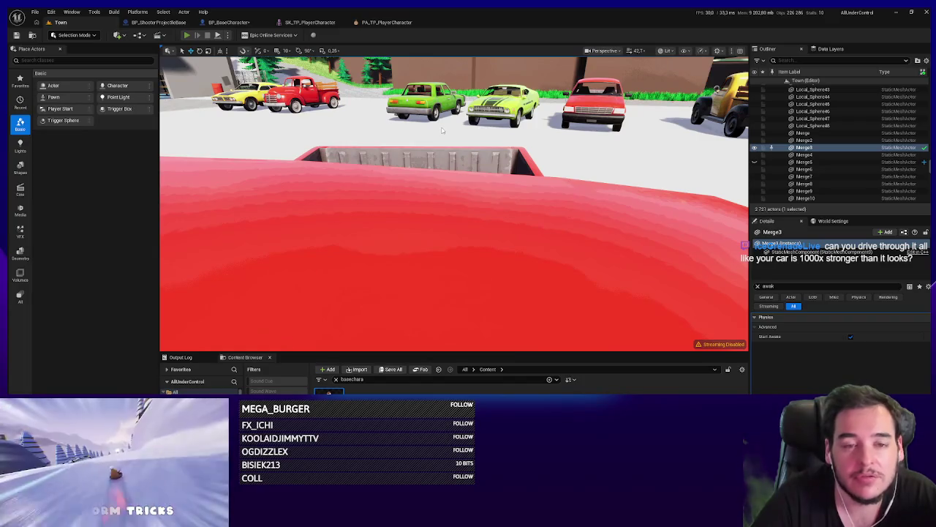
pyautogui.hotkey('alt', 'p')
pyautogui.press('Escape')
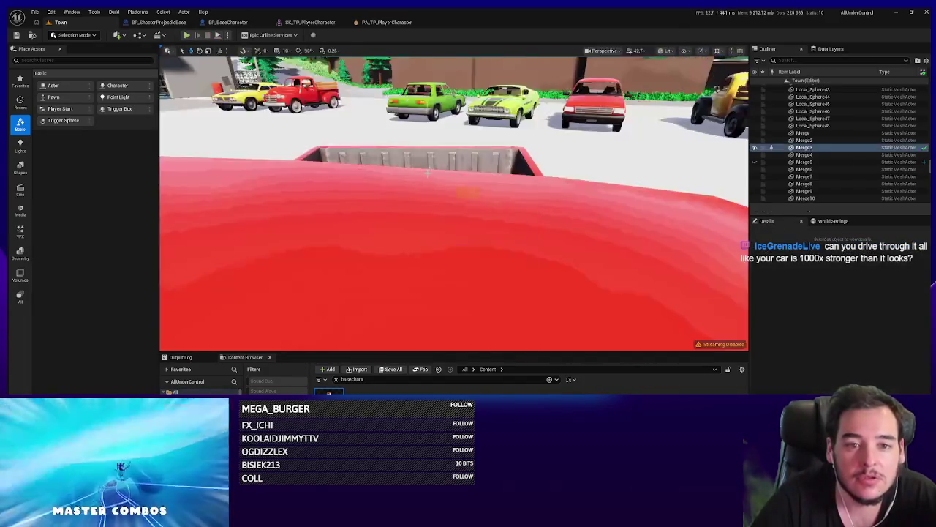
# Step: Playtest Town by driving into the parked cars, then go back to BP_BaseCharacter
pyautogui.press('f')
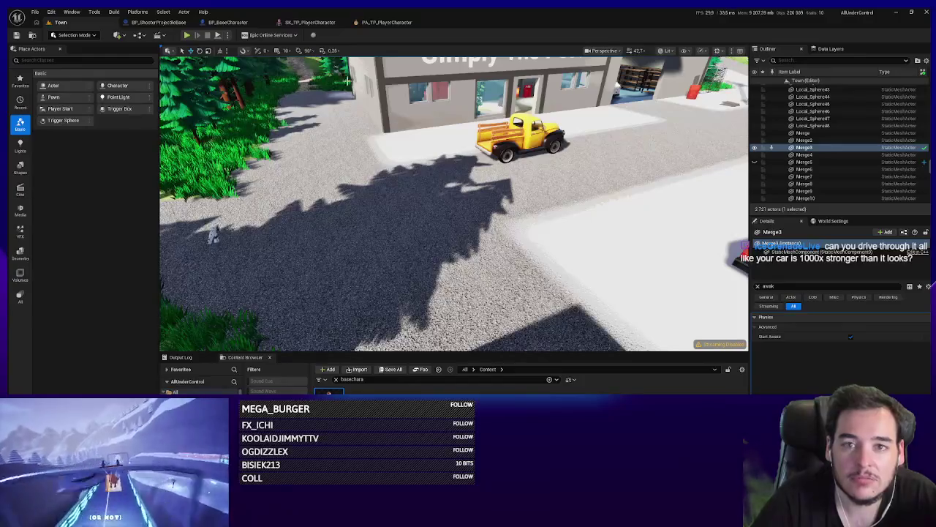
pyautogui.hotkey('alt', 'p')
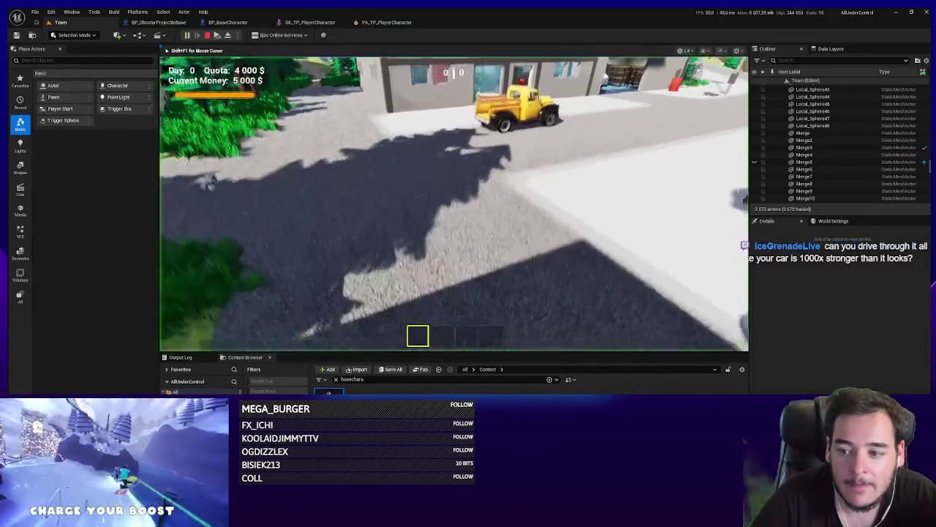
pyautogui.press('w')
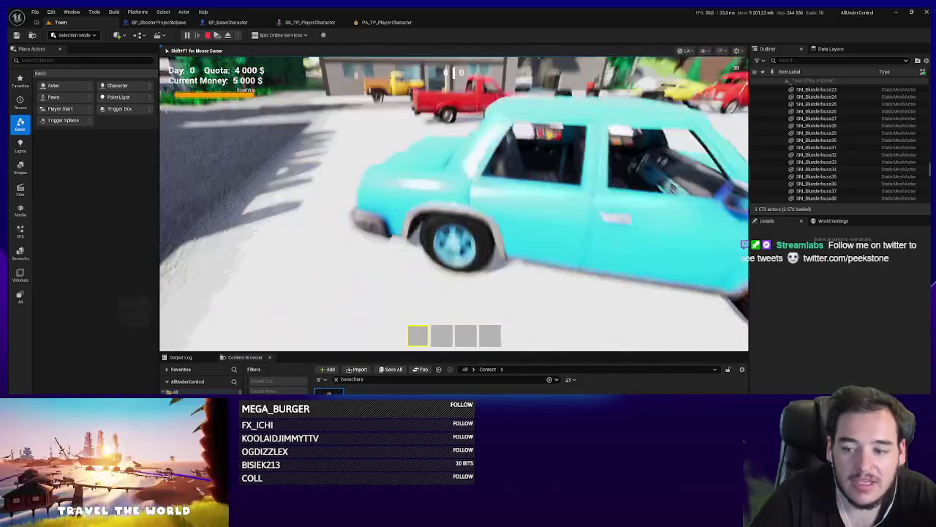
pyautogui.press('Escape')
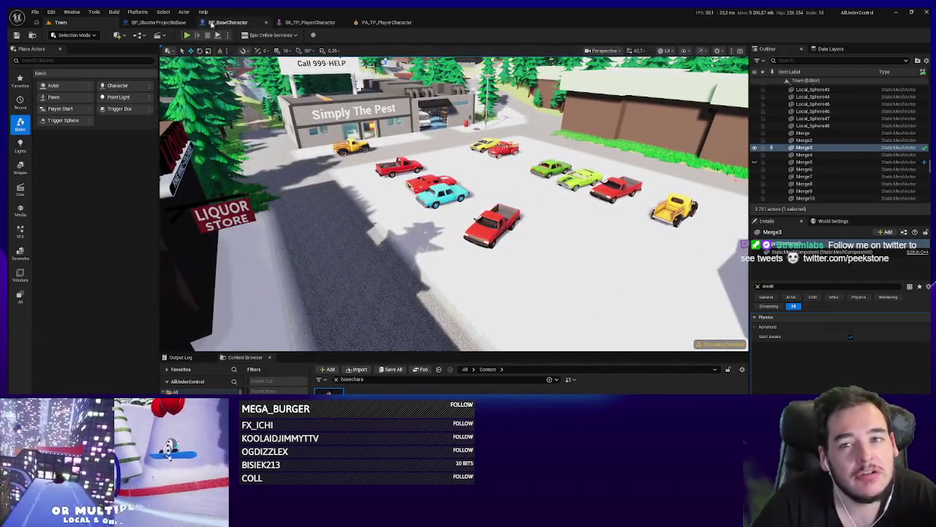
pyautogui.click(222, 23)
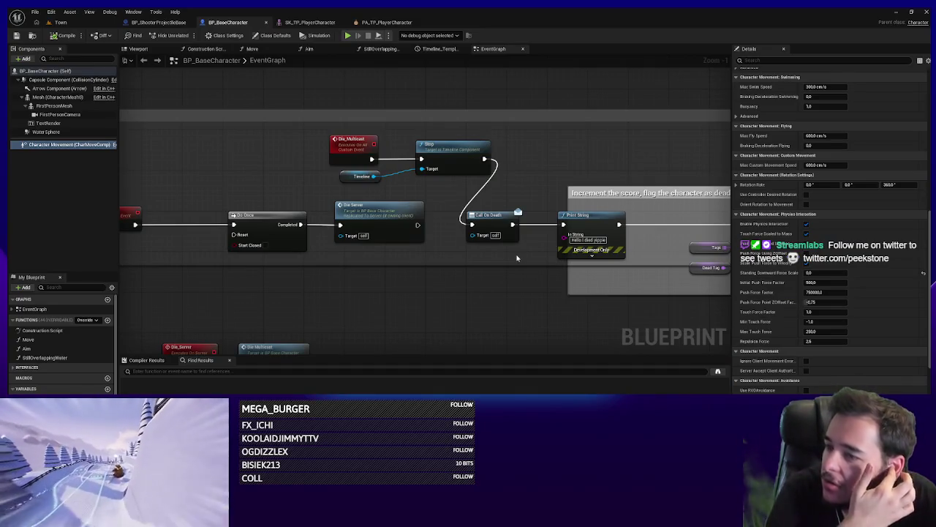
pyautogui.scroll(-1, 761, 264)
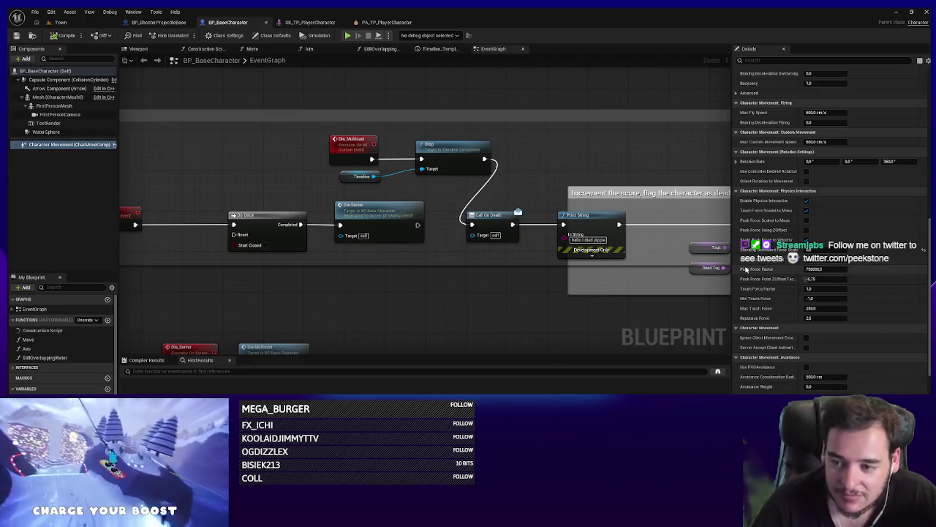
pyautogui.click(60, 22)
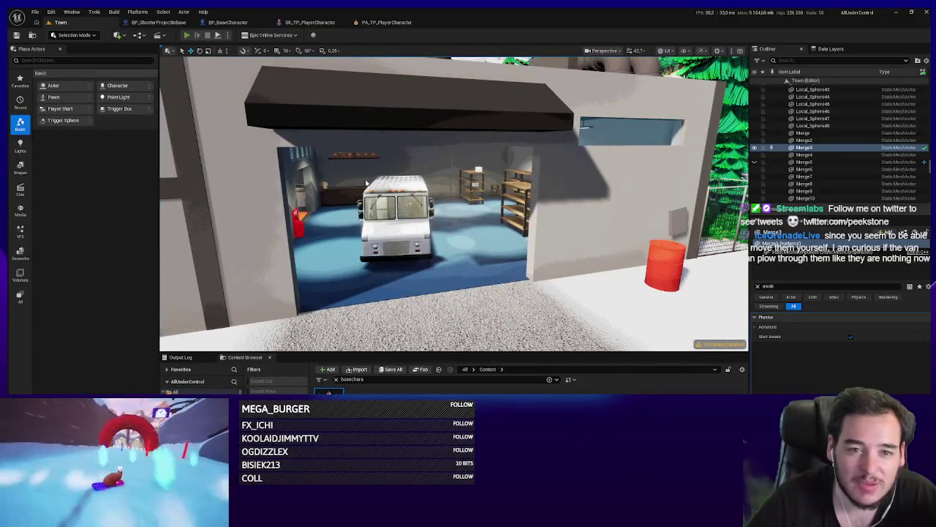
pyautogui.hotkey('alt', 'p')
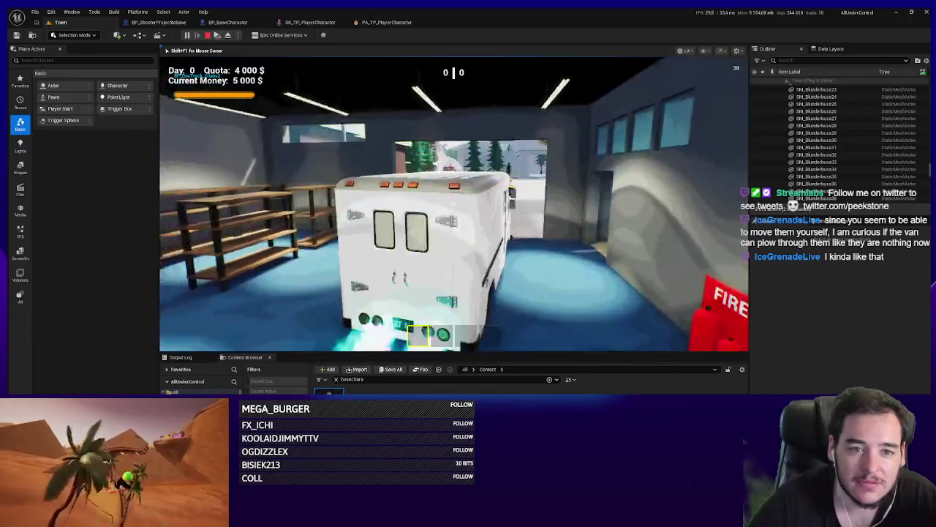
pyautogui.press('w')
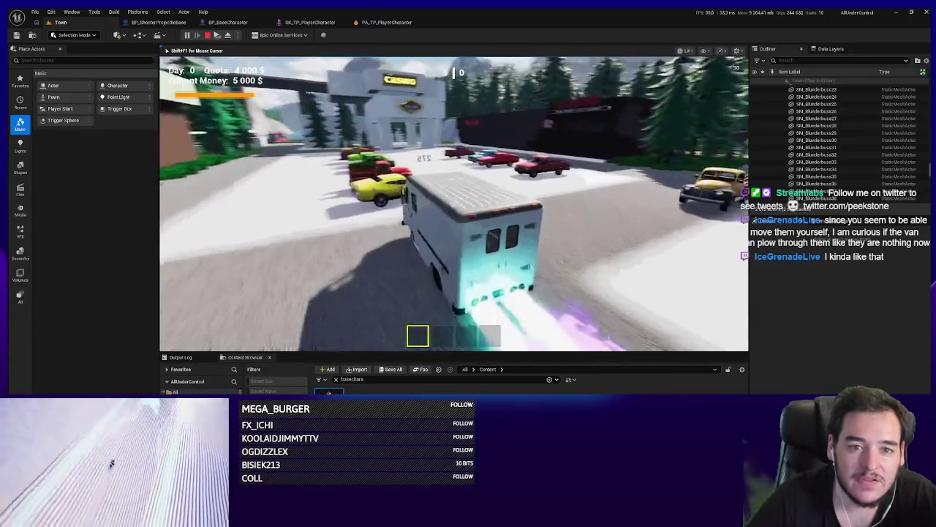
pyautogui.press('a')
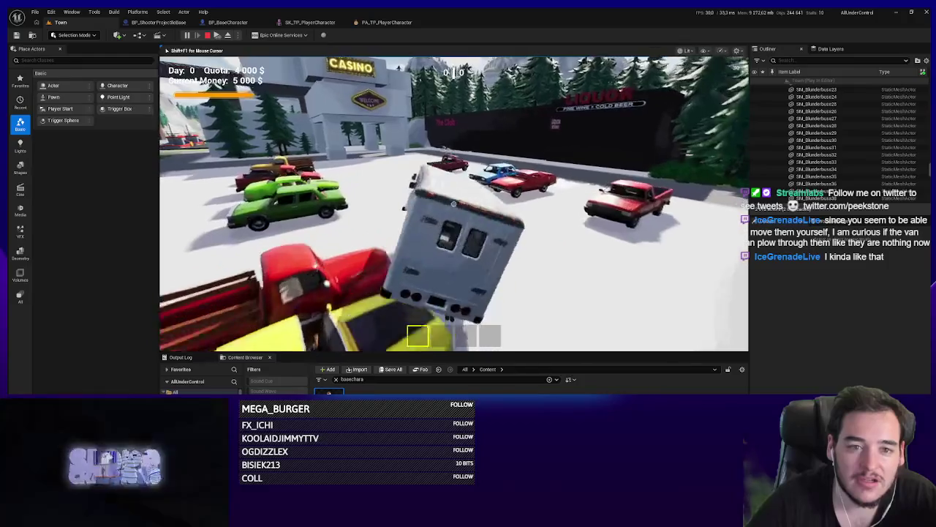
pyautogui.press('w')
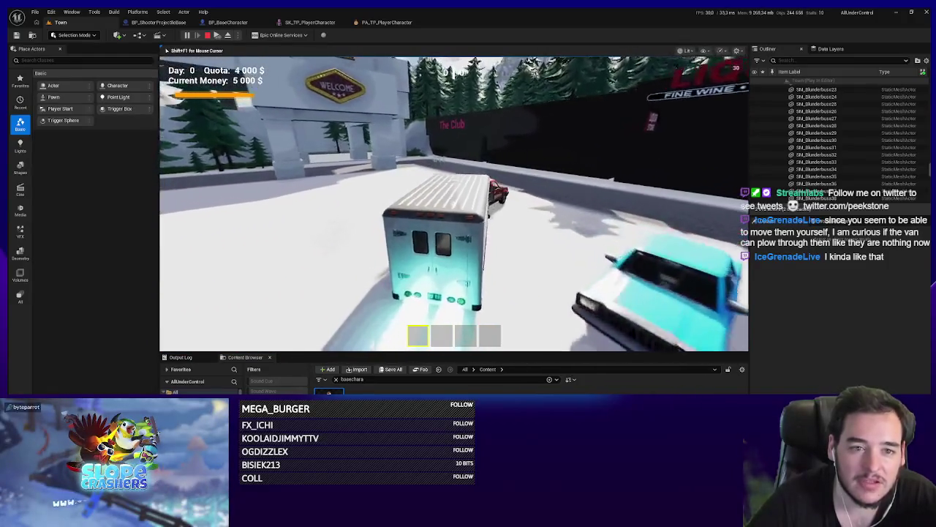
pyautogui.press('w')
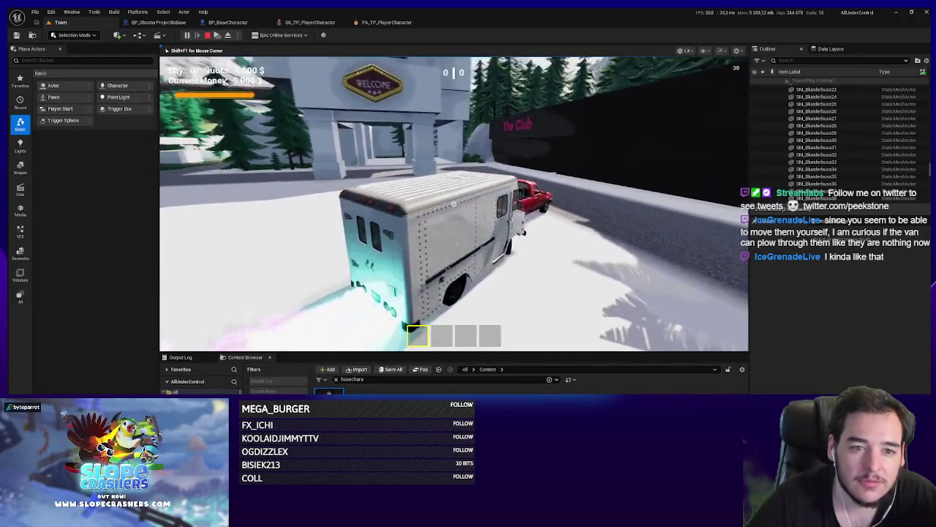
pyautogui.press('a')
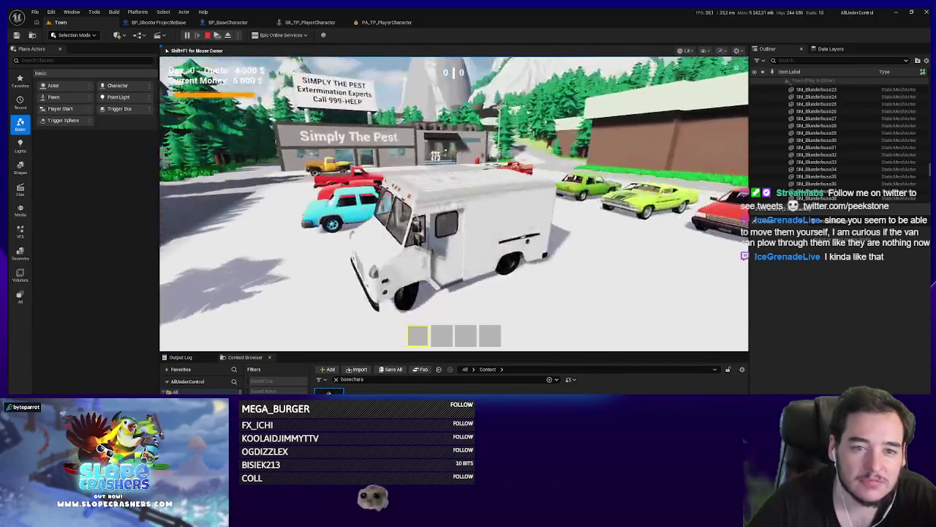
pyautogui.press('w')
pyautogui.press('d')
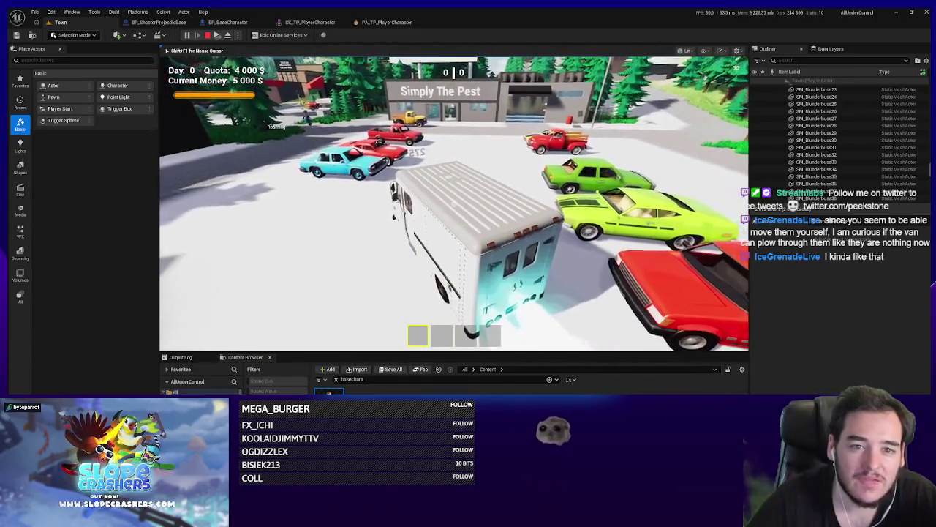
pyautogui.press('w')
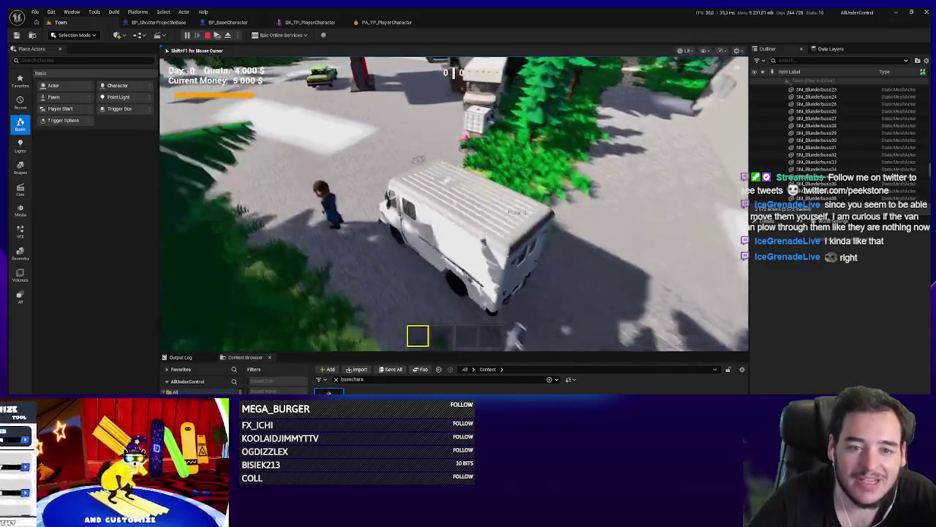
pyautogui.press('Escape')
pyautogui.press('f')
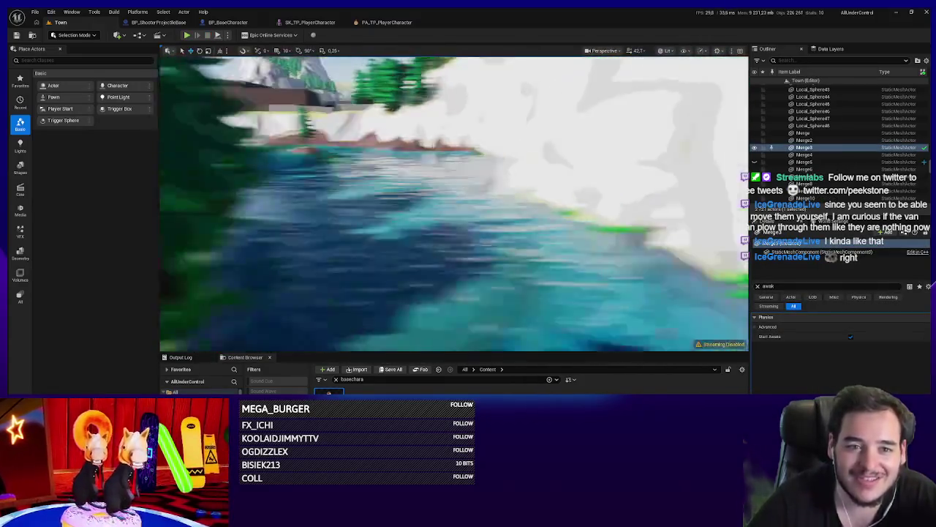
# Step: Select the box truck in the garage and set its mesh Mass Scale to 1000
pyautogui.press('w')
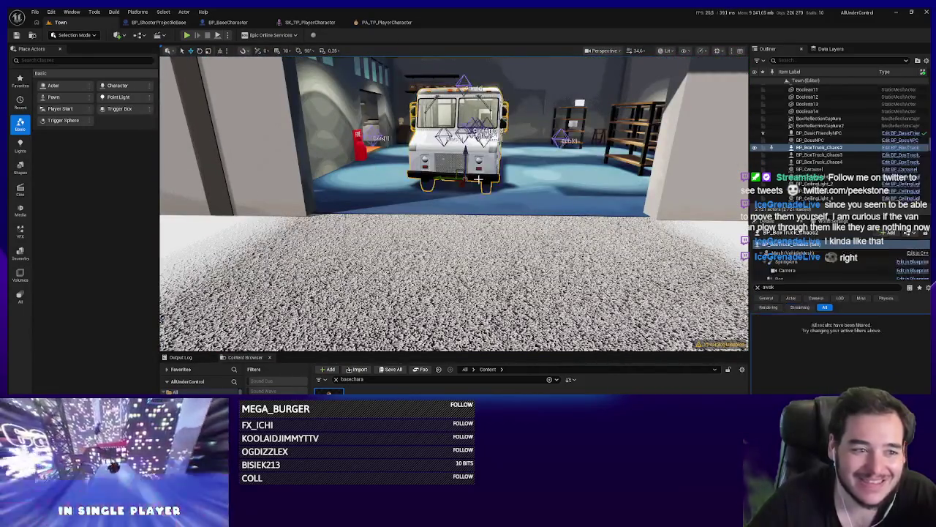
pyautogui.click(904, 267)
pyautogui.click(904, 267)
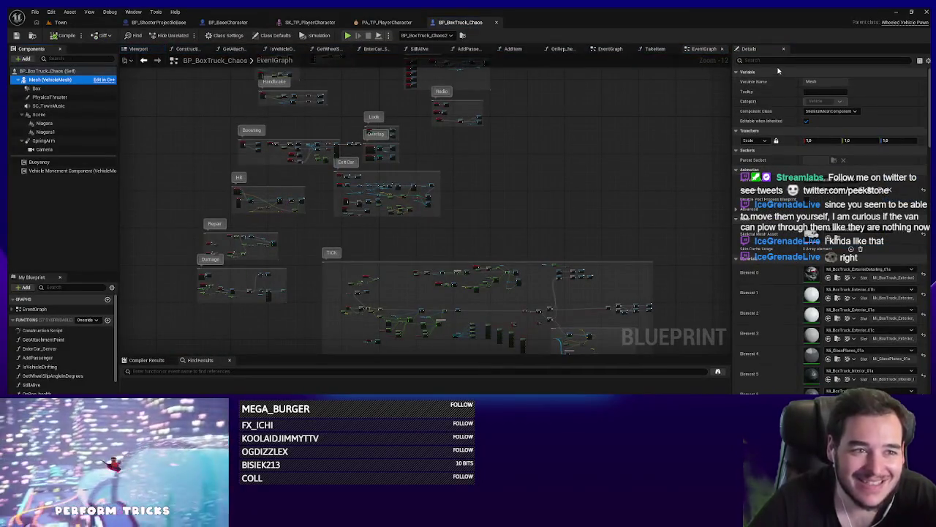
pyautogui.click(770, 60)
pyautogui.write('ass')
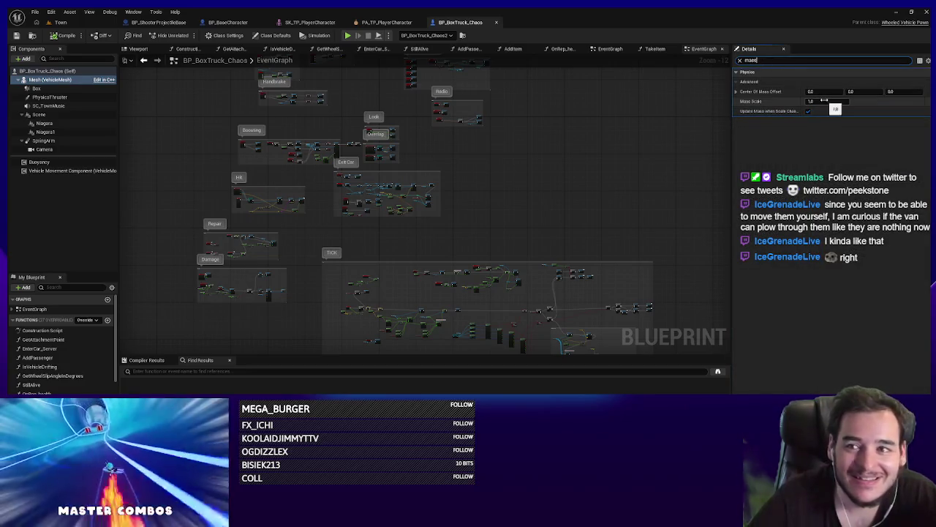
pyautogui.click(825, 101)
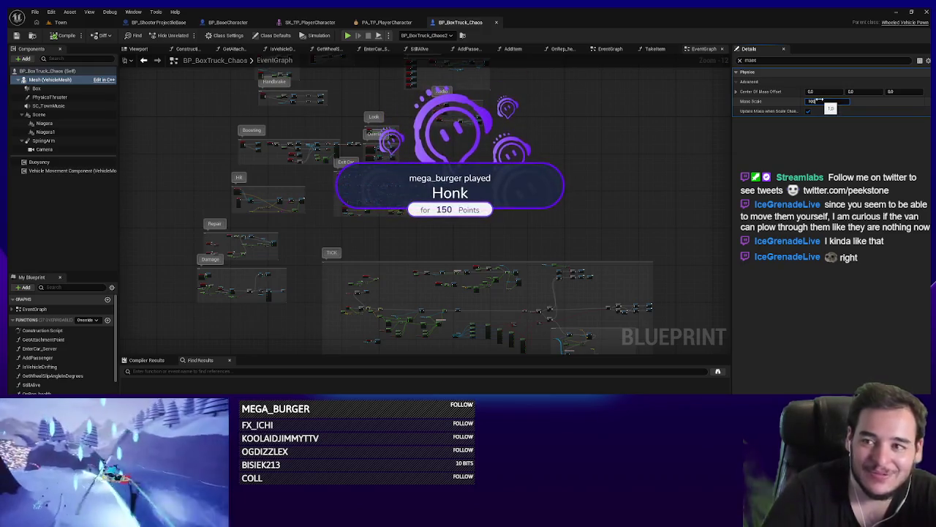
pyautogui.write('1000')
# Step: Test-play Town, save the box truck asset via Check Out Selected, and play again
pyautogui.click(64, 22)
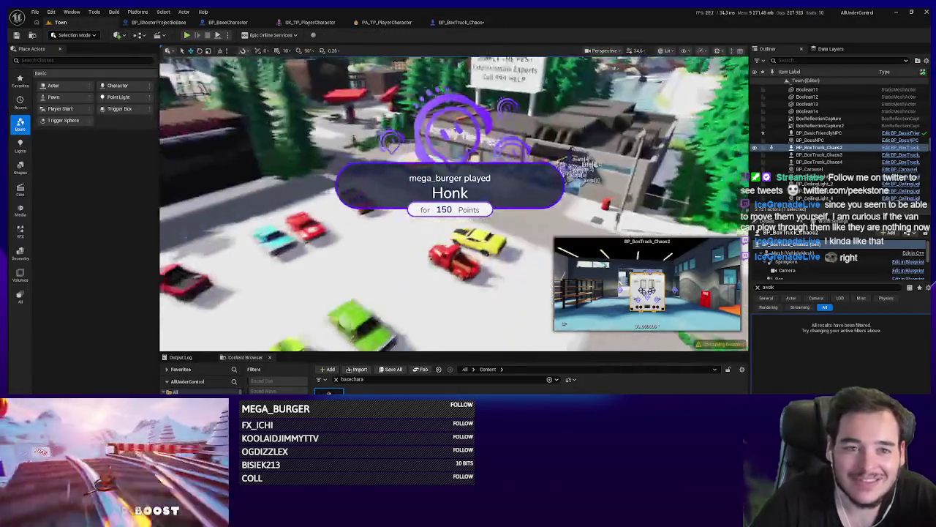
pyautogui.click(188, 36)
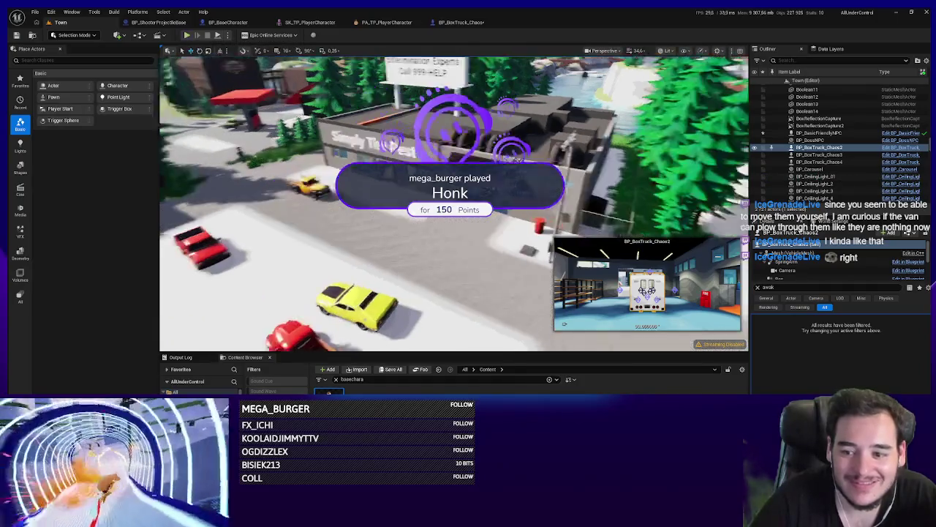
pyautogui.press('Escape')
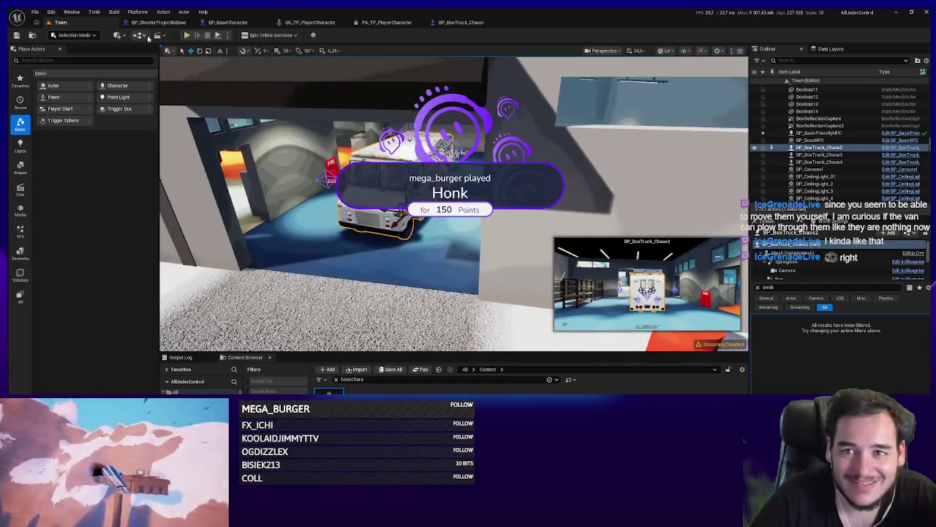
pyautogui.hotkey('ctrl', 's')
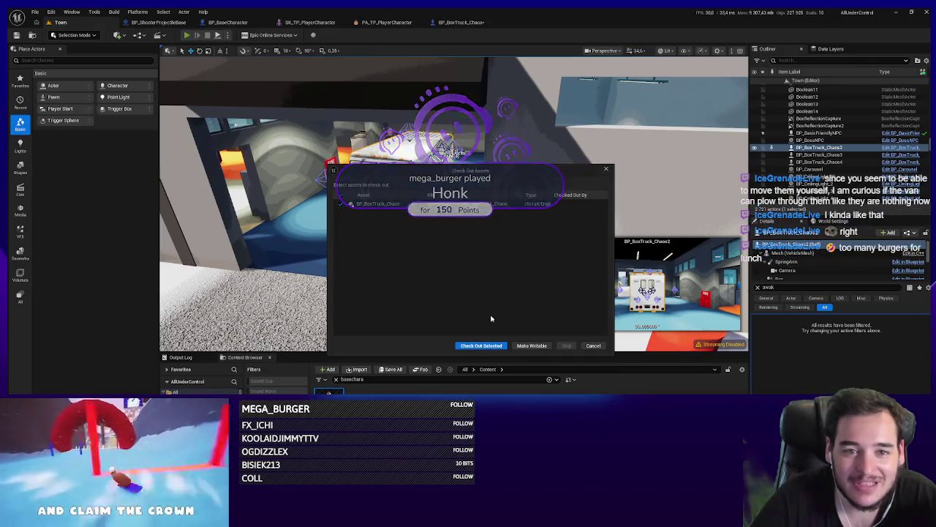
pyautogui.click(483, 346)
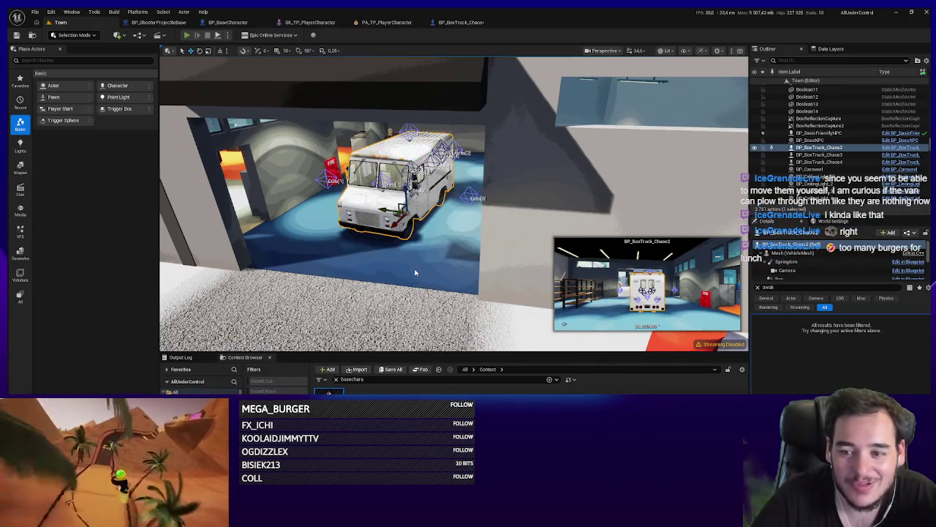
pyautogui.hotkey('alt', 'p')
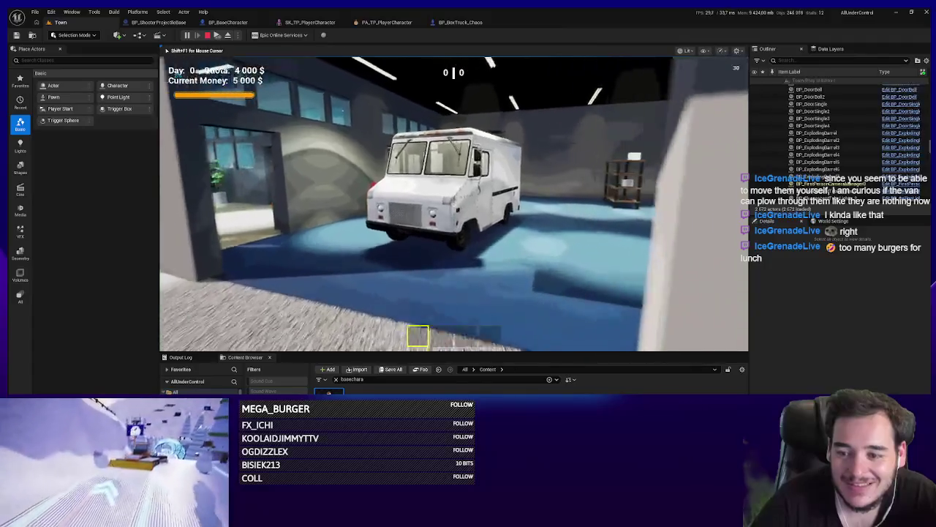
# Step: Drive the box truck out of the garage into town, then view the BP_BoxTruck_Chaos graph
pyautogui.press('w')
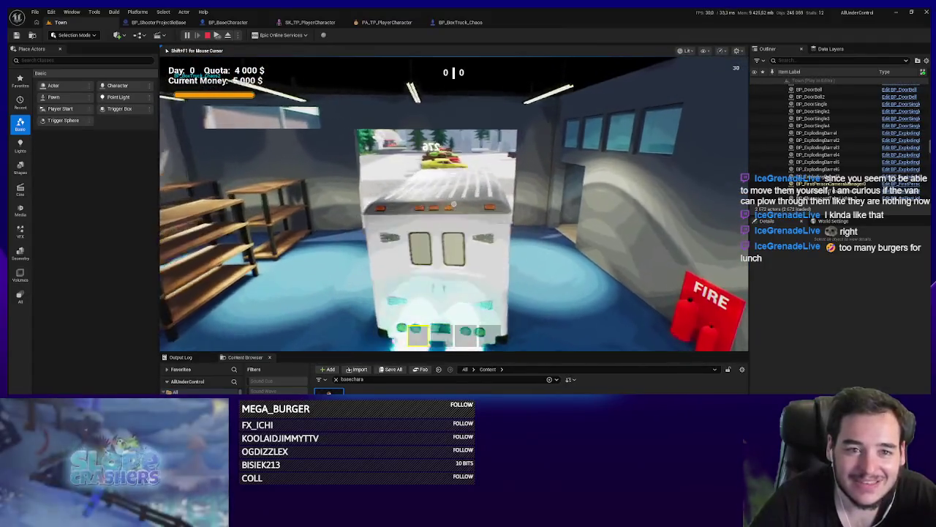
pyautogui.press('a')
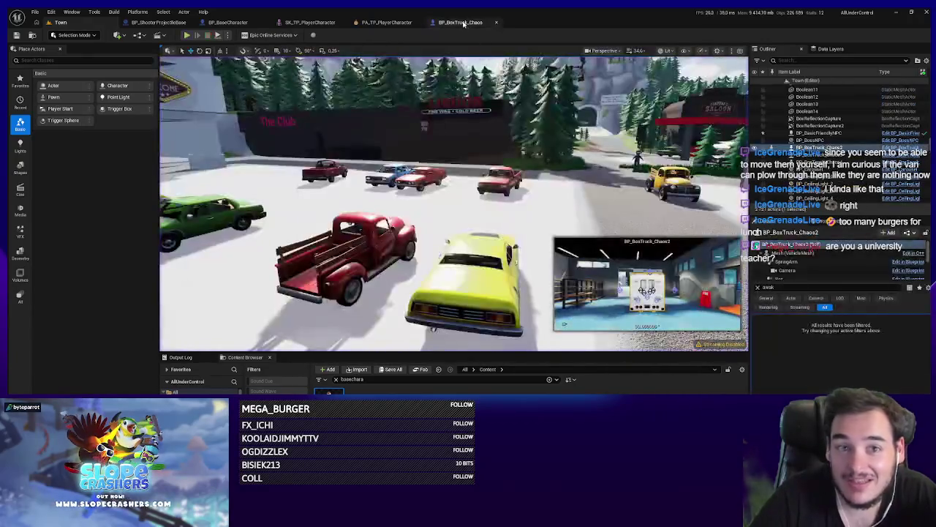
pyautogui.click(460, 21)
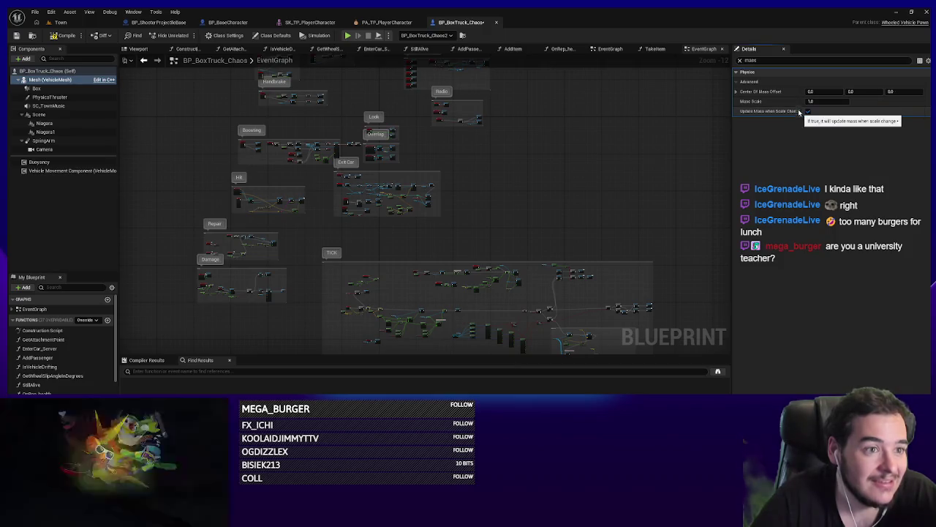
# Step: Fly the Town viewport across town and check the BP_BoxTruck_Chaos and BP_ShooterProjectileBase blueprints
pyautogui.click(61, 22)
pyautogui.moveTo(447, 128); pyautogui.dragTo(482, 150)
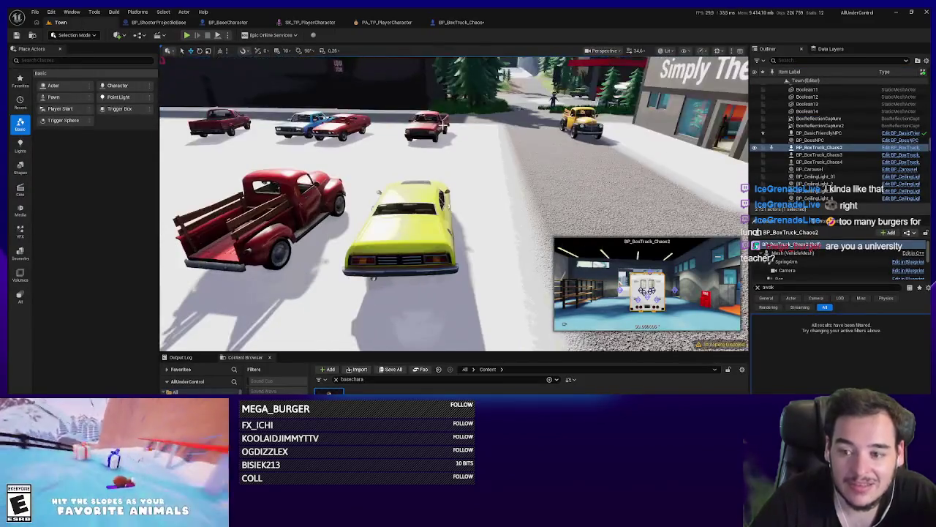
pyautogui.click(373, 307)
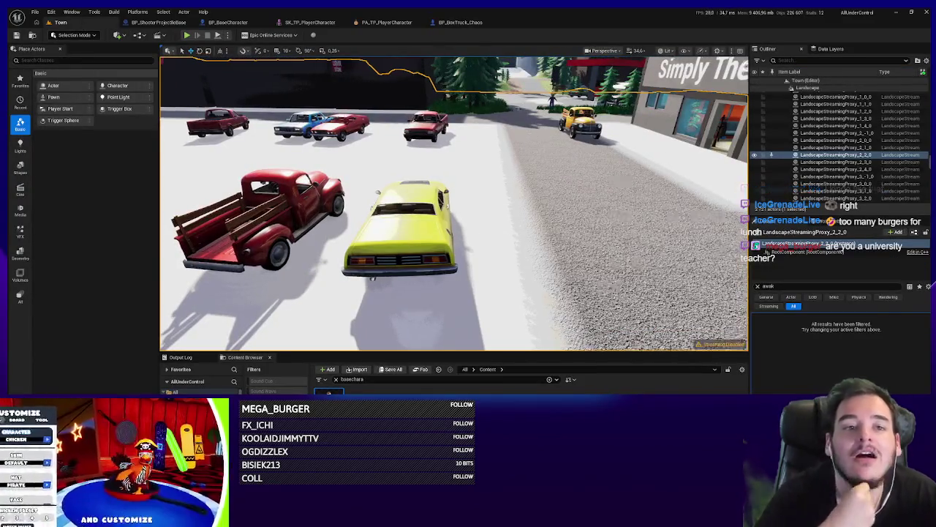
pyautogui.moveTo(373, 307)
pyautogui.mouseDown()
pyautogui.moveTo(373, 270)
pyautogui.moveTo(433, 160)
pyautogui.mouseUp()
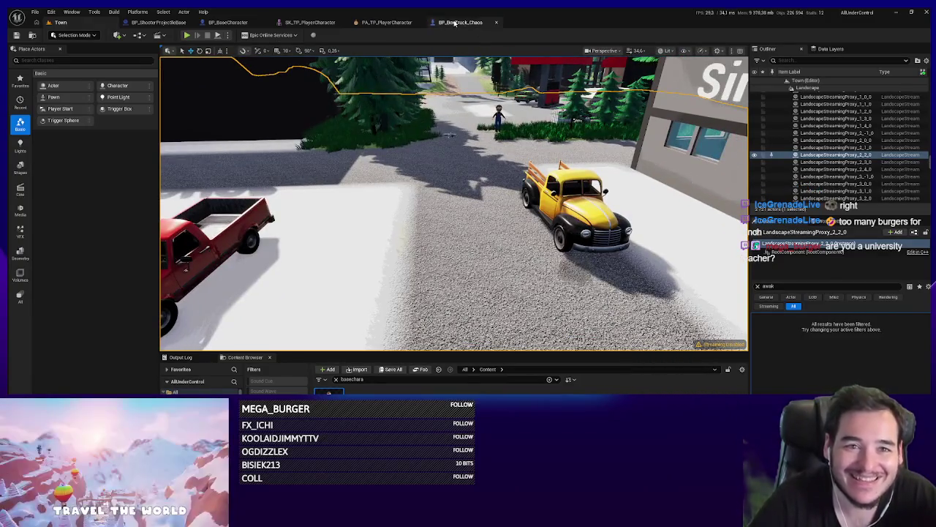
pyautogui.click(461, 21)
pyautogui.click(183, 22)
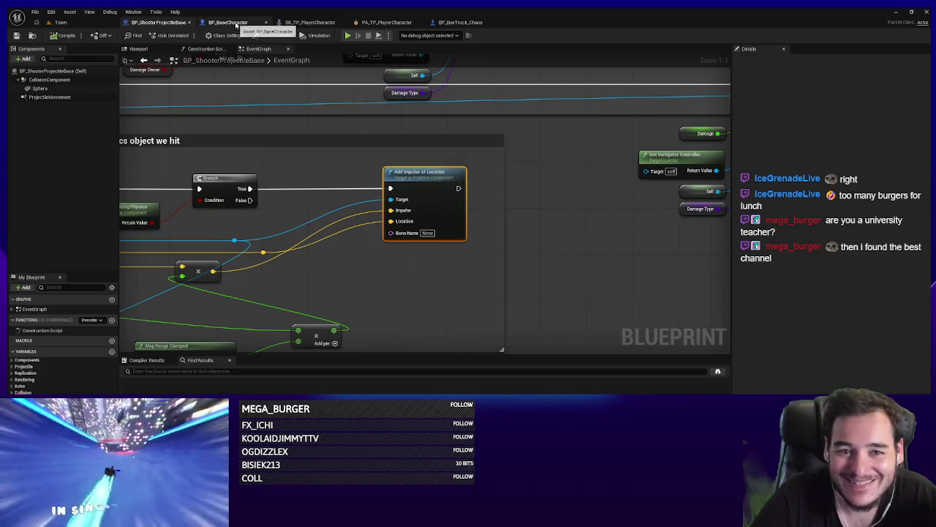
pyautogui.click(61, 22)
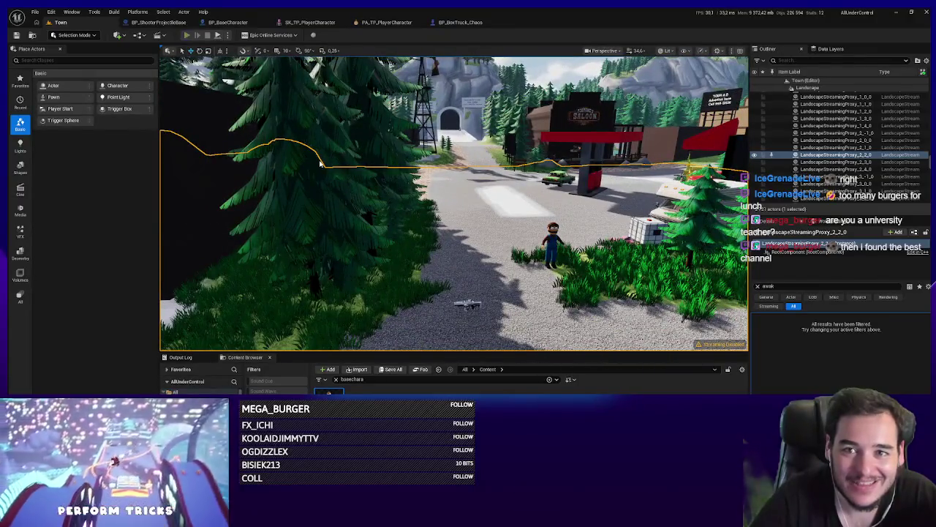
# Step: Launch Play In Editor on the Town level with Alt+P
pyautogui.hotkey('alt', 'p')
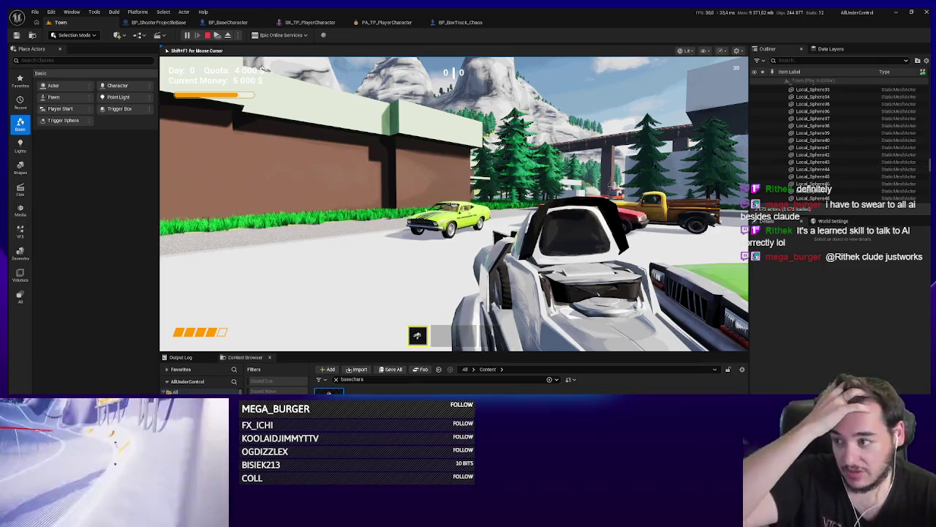
# Step: Look around the casino parking lot, then stop the playtest
pyautogui.press('a')
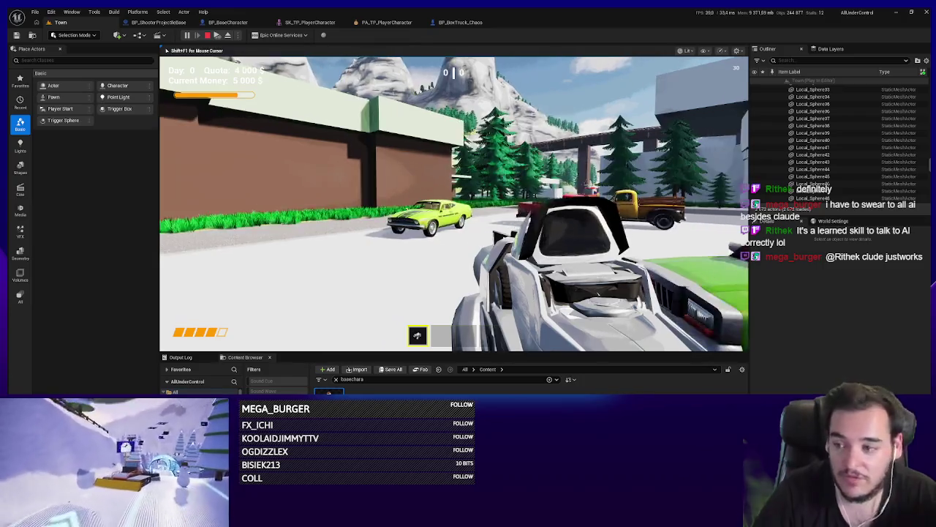
pyautogui.press('w')
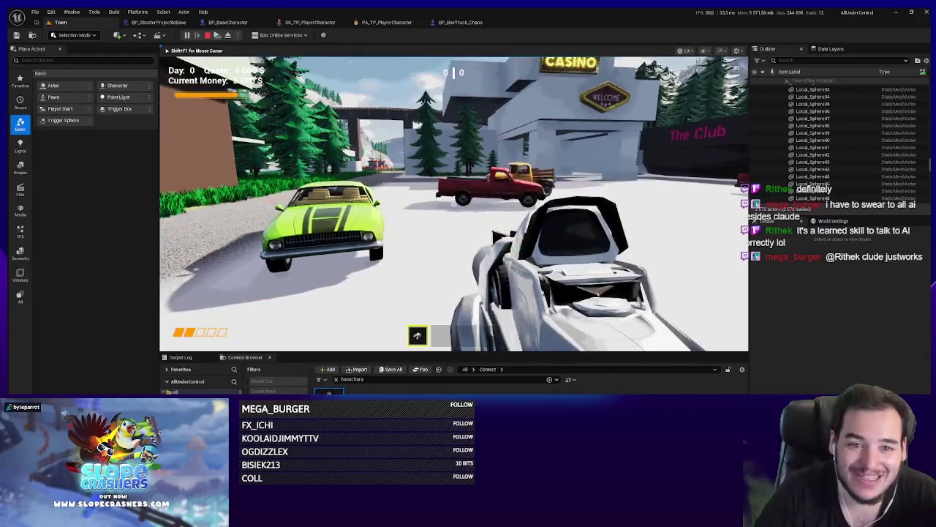
pyautogui.press('Escape')
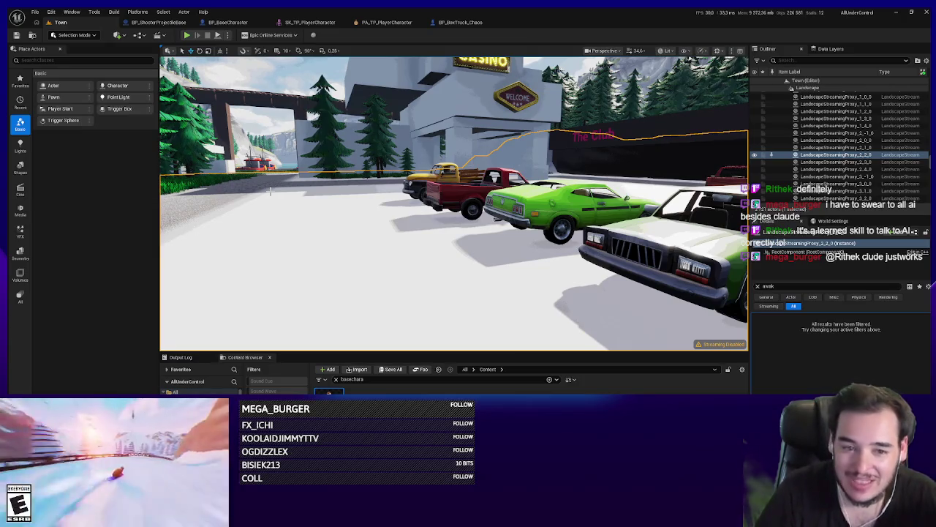
# Step: Fly the view to the windmill, start a new playtest, and pick up the pistol
pyautogui.moveTo(270, 190); pyautogui.dragTo(190, 167)
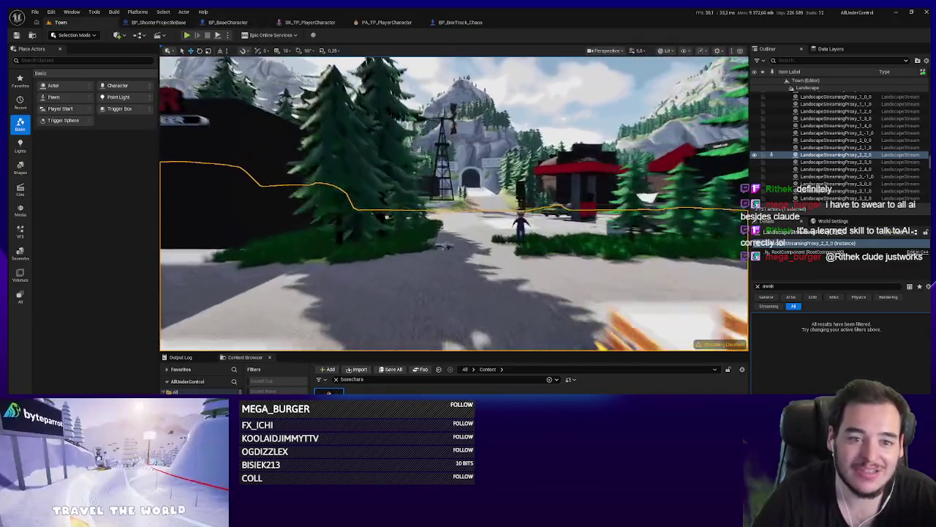
pyautogui.moveTo(366, 147); pyautogui.dragTo(370, 145)
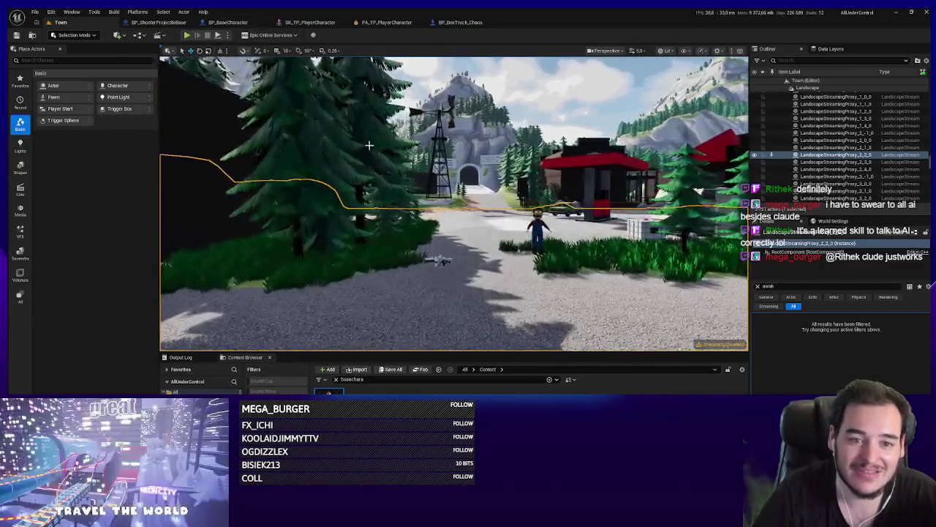
pyautogui.click(187, 35)
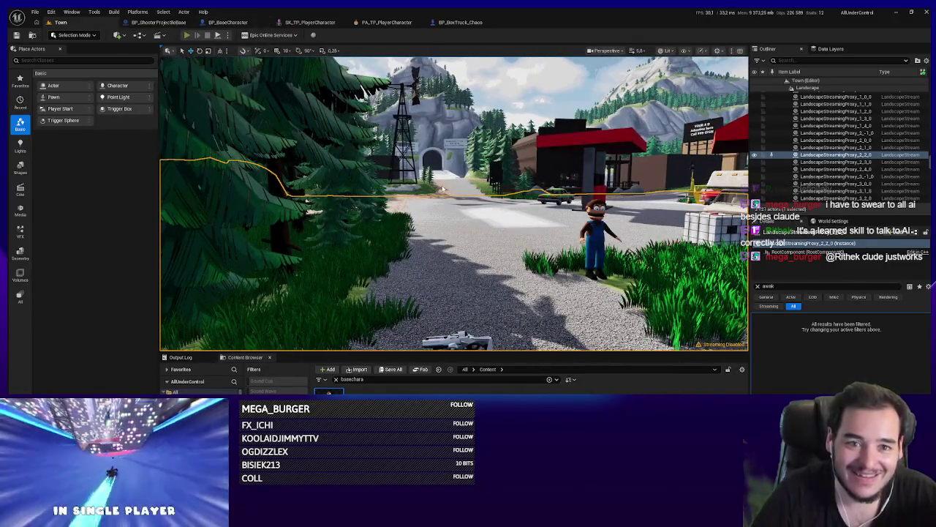
pyautogui.press('e')
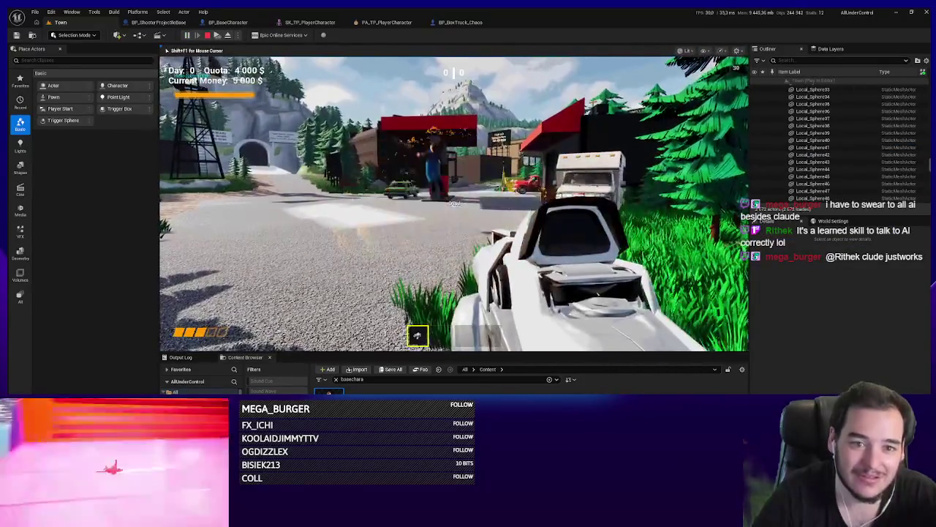
# Step: Shoot the character, then grab the RV and carry it past the crates
pyautogui.click(453, 203)
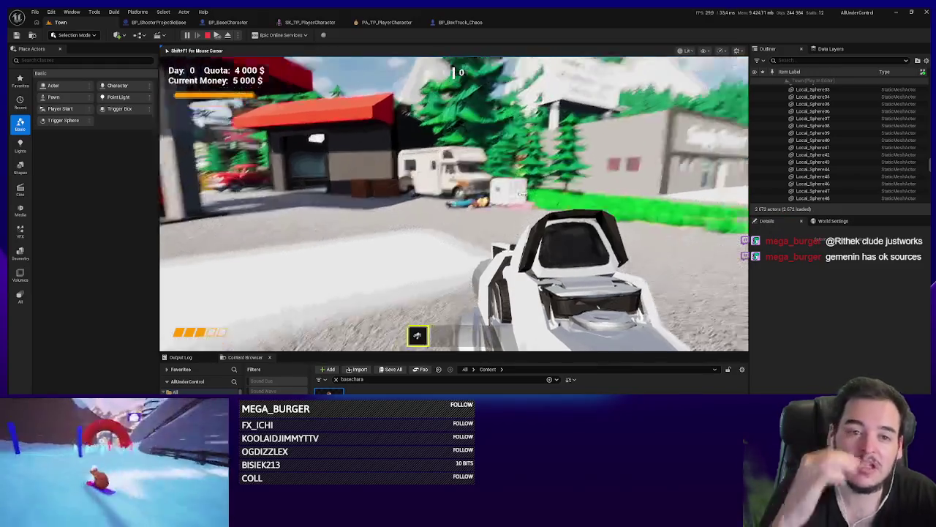
pyautogui.press('w')
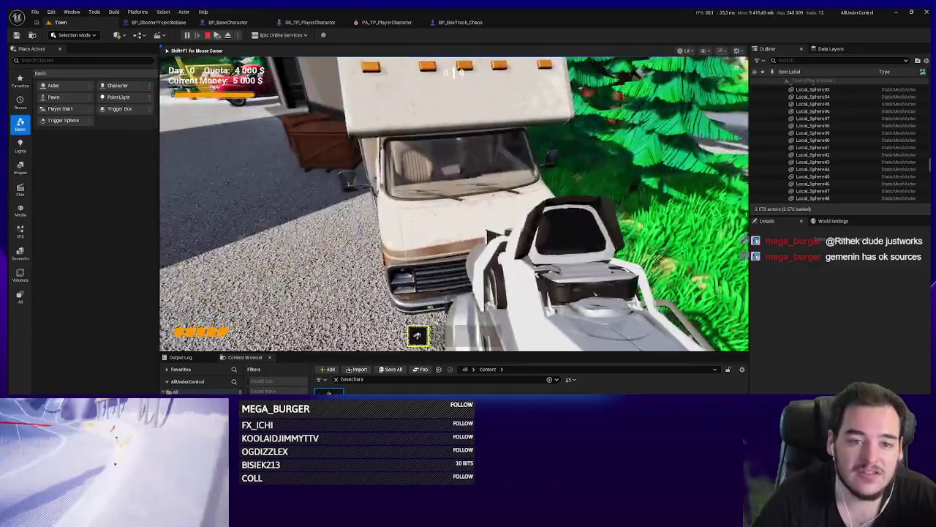
pyautogui.click(455, 204)
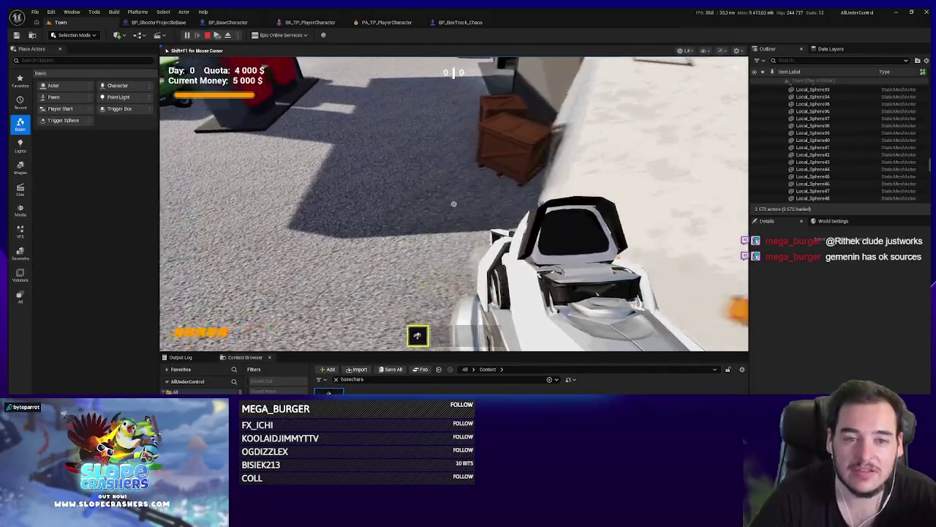
pyautogui.press('w')
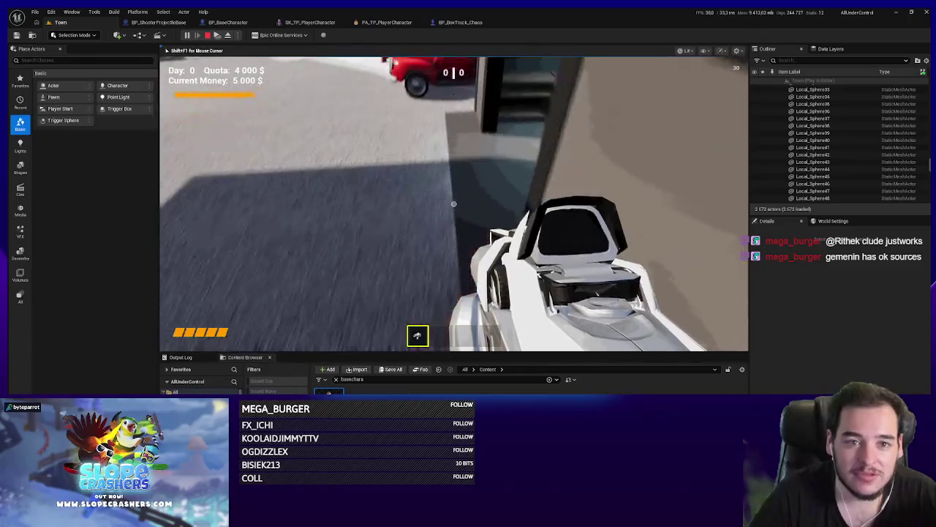
pyautogui.press('w')
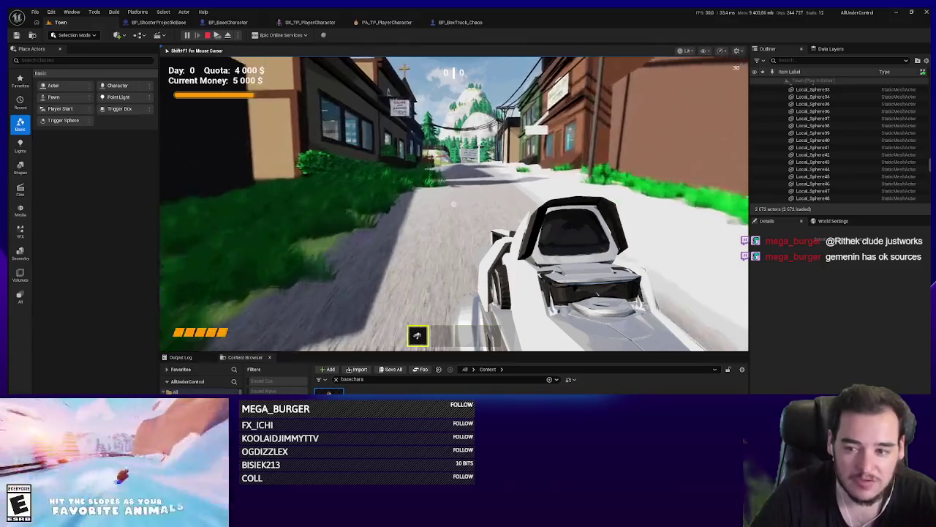
# Step: Walk down the snowy street into the coffee shop, then ram the two RVs
pyautogui.press('w')
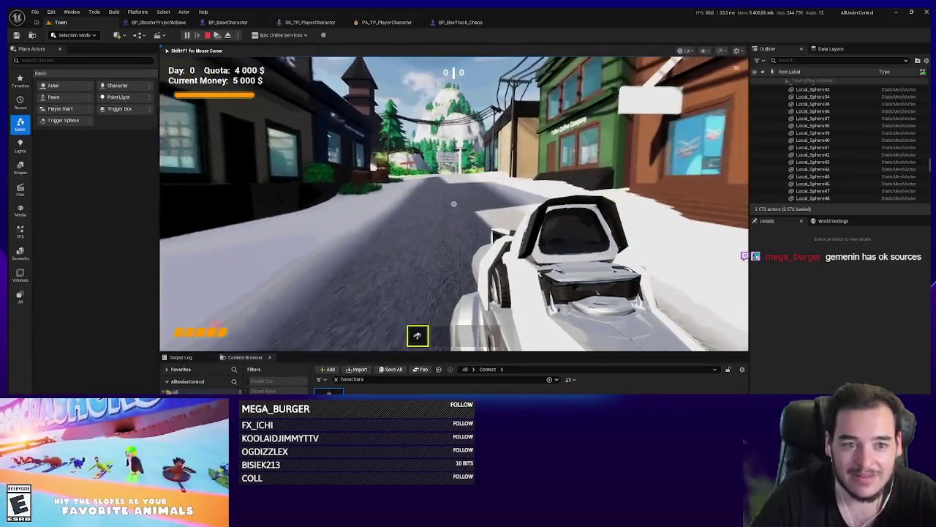
pyautogui.press('w')
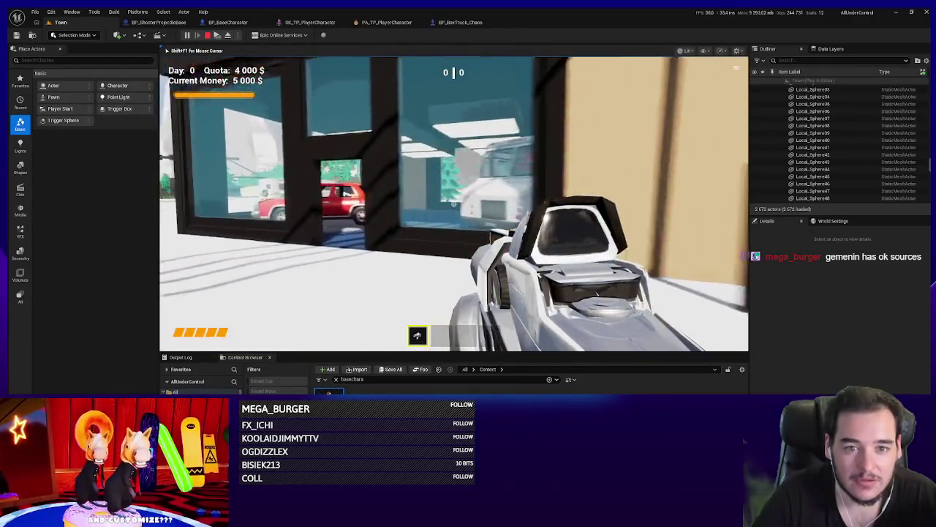
pyautogui.press('w')
pyautogui.press('w')
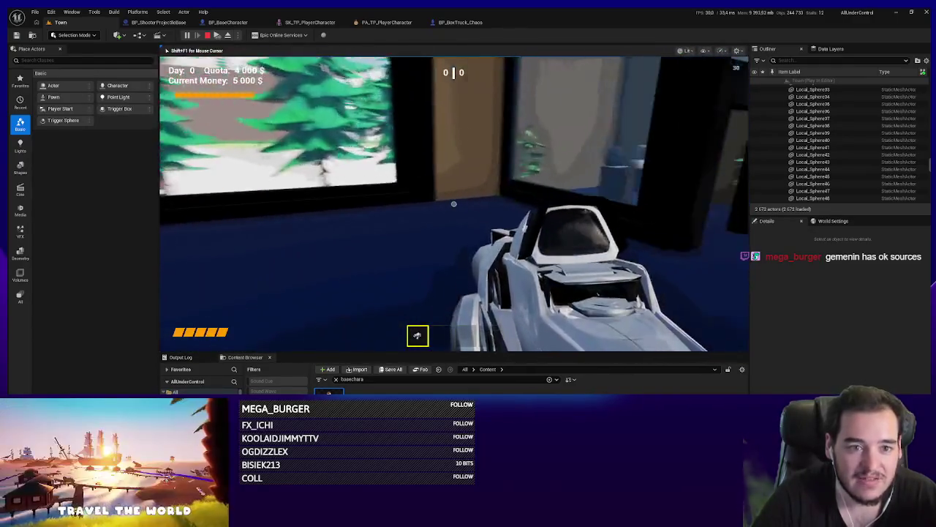
pyautogui.press('w')
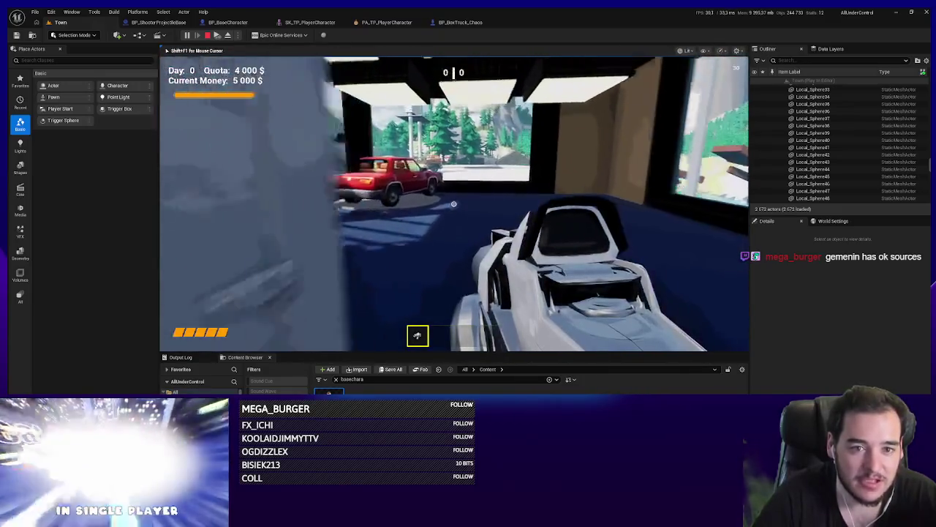
pyautogui.press('w')
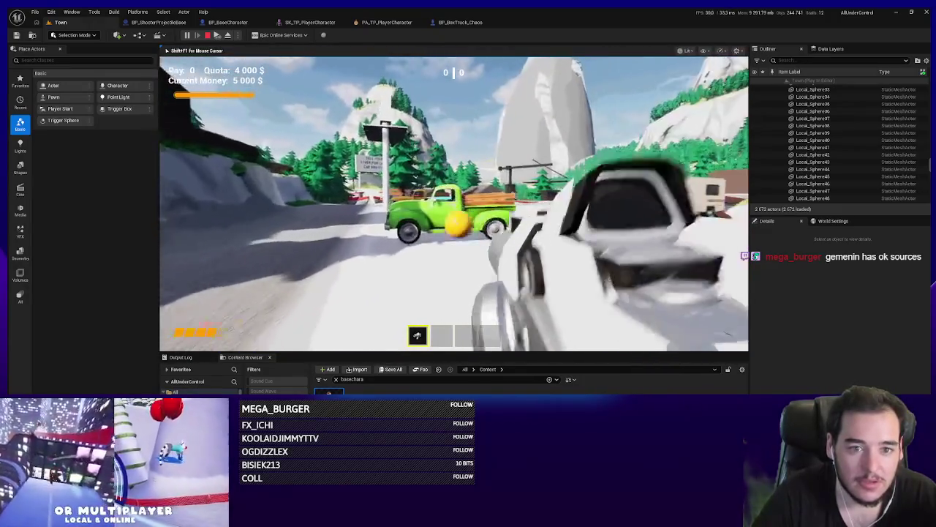
pyautogui.press('w')
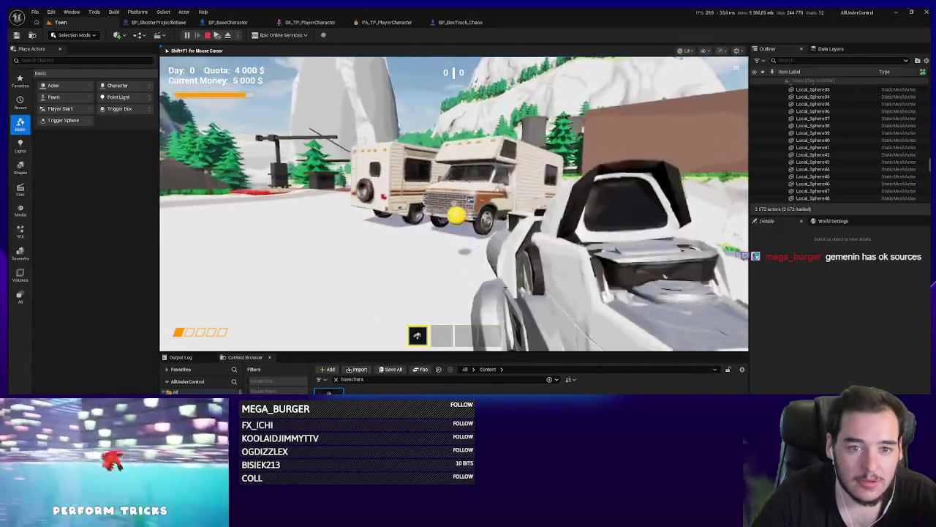
pyautogui.press('w')
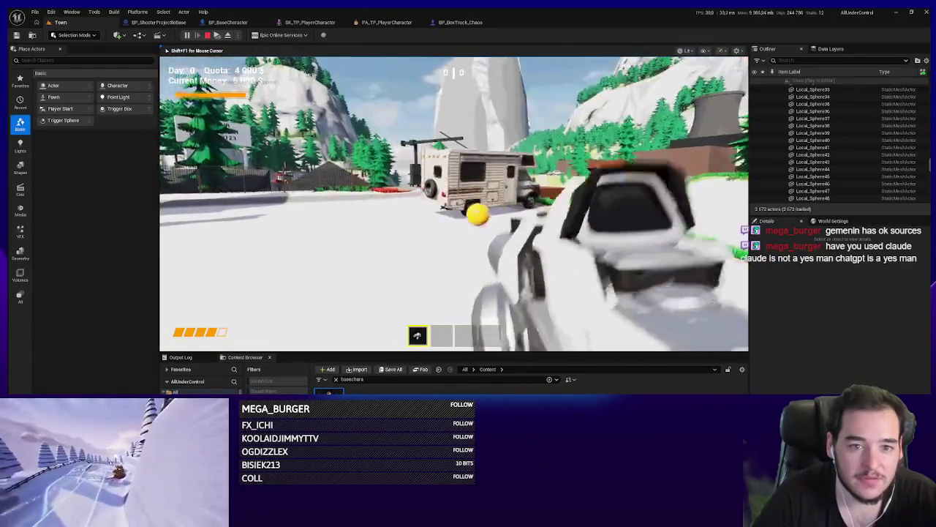
# Step: Drive the car past the crane toward the boats and through the glowing yellow ring
pyautogui.press('w')
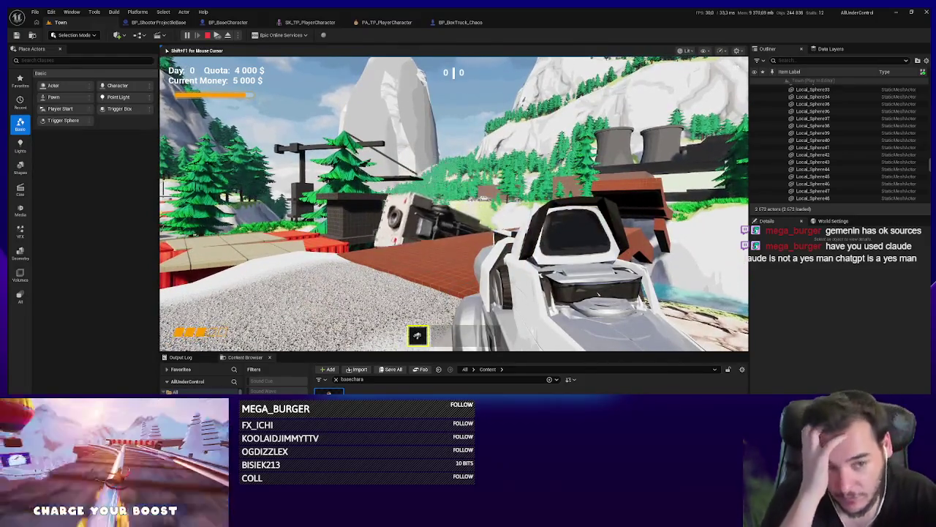
pyautogui.press('a')
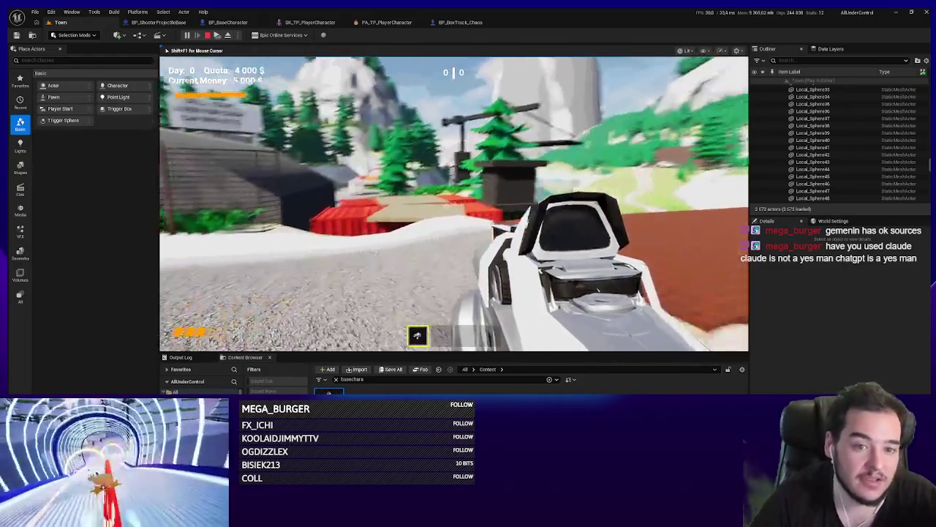
pyautogui.press('w')
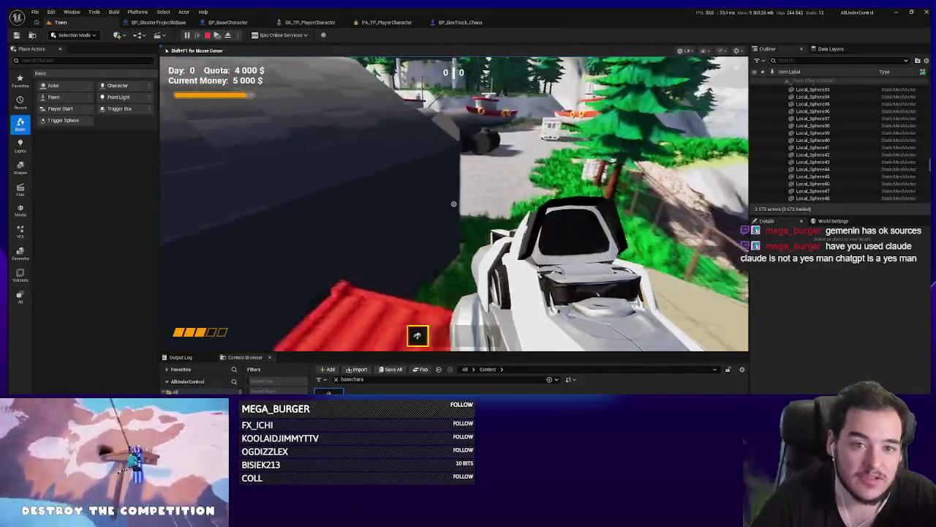
pyautogui.press('w')
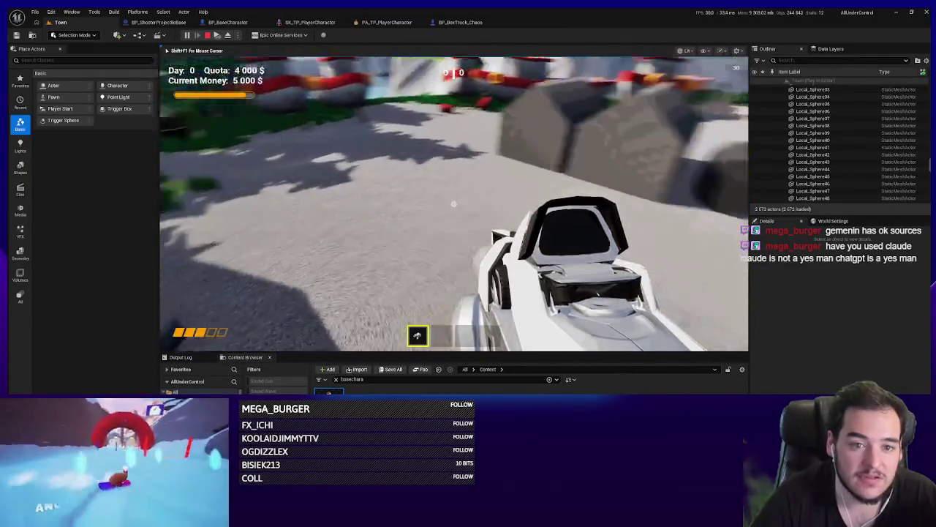
pyautogui.press('w')
pyautogui.press('w')
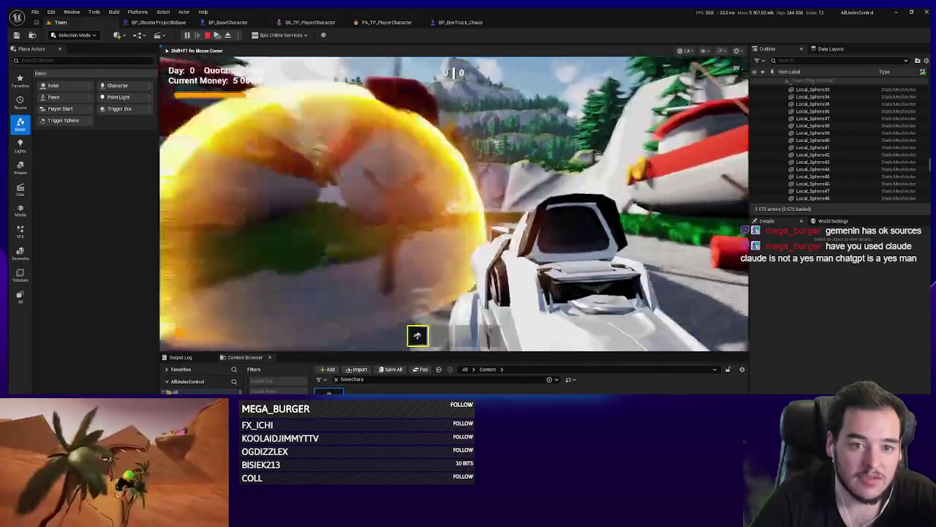
pyautogui.press('w')
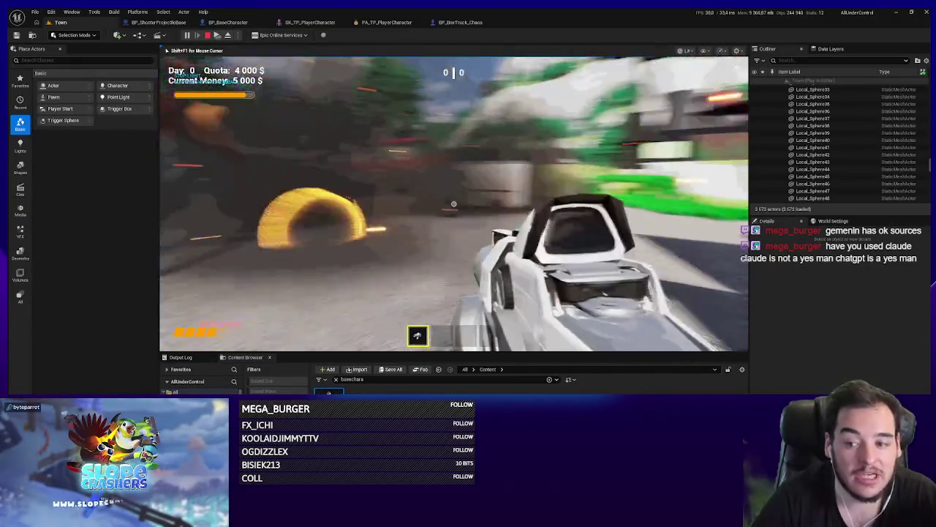
# Step: Shoot the target and the camouflage van, drive on, then stop the play session
pyautogui.click(453, 204)
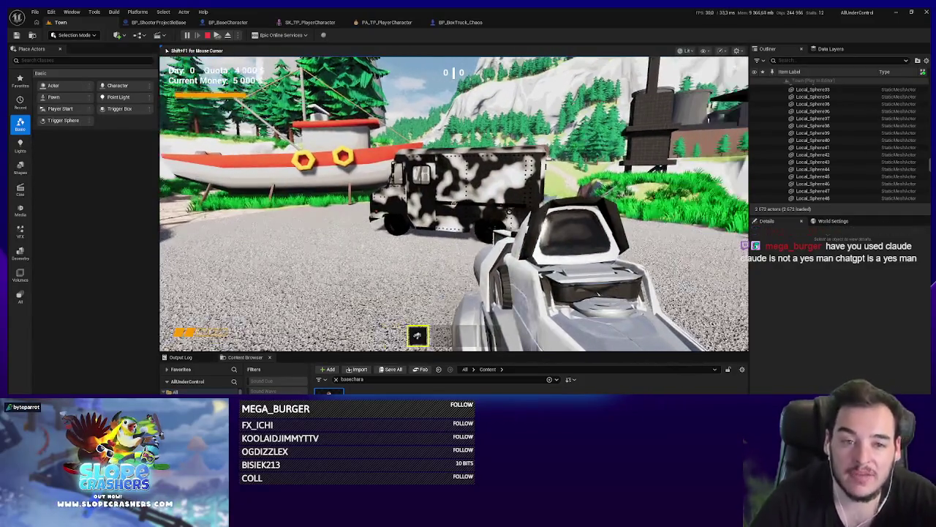
pyautogui.click(453, 204)
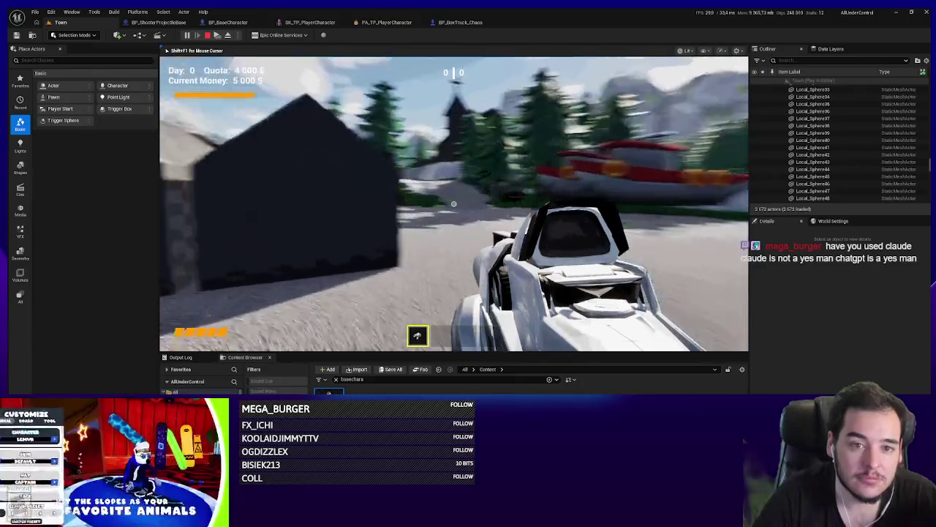
pyautogui.press('w')
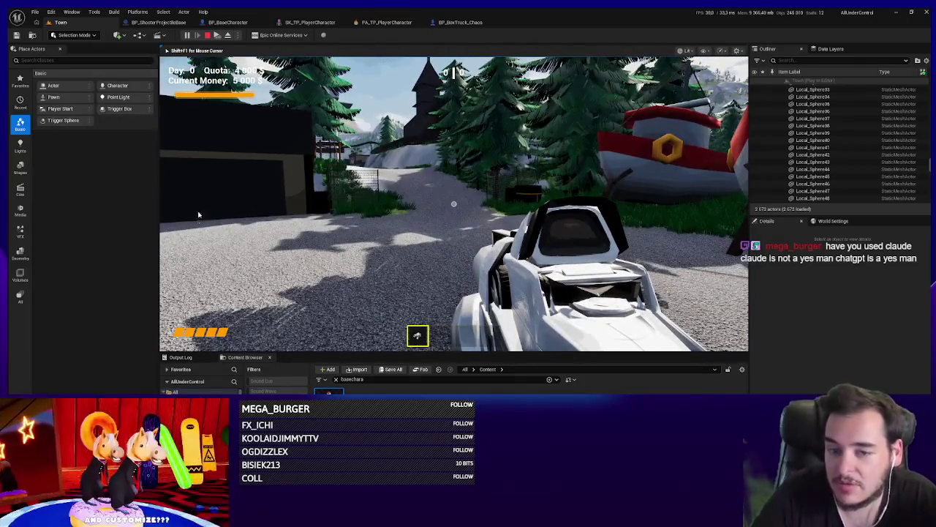
pyautogui.press('Escape')
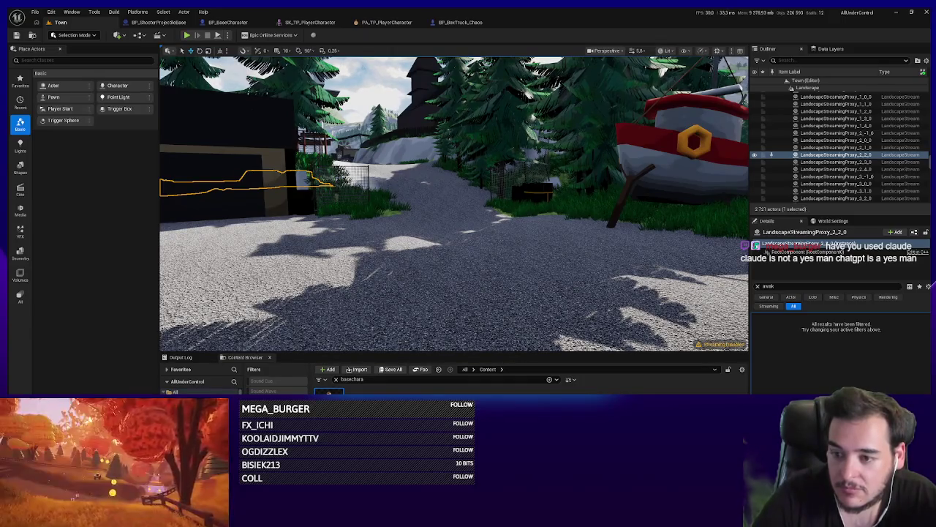
pyautogui.press('s')
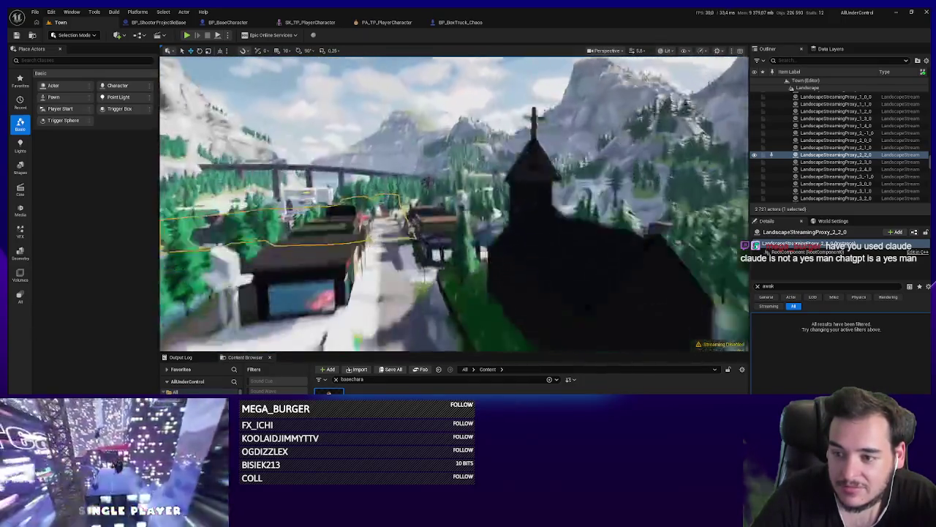
pyautogui.press('w')
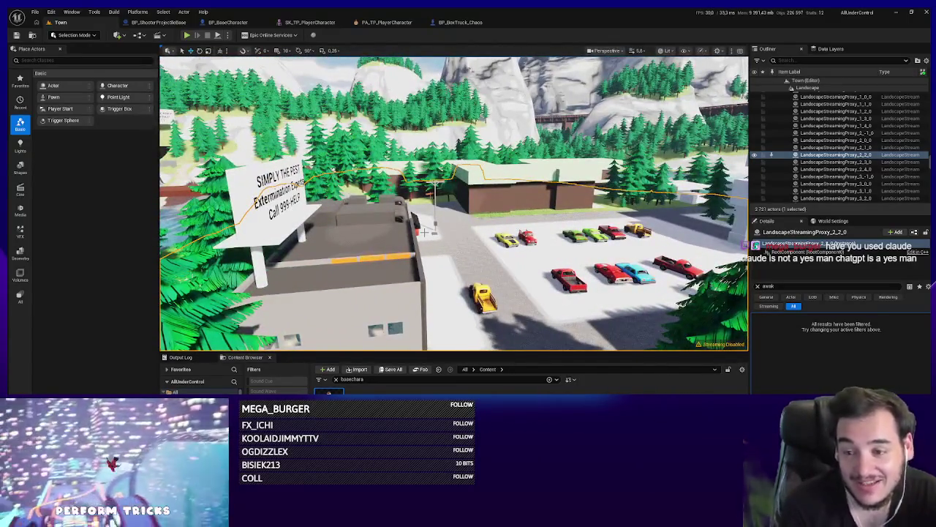
pyautogui.press('w')
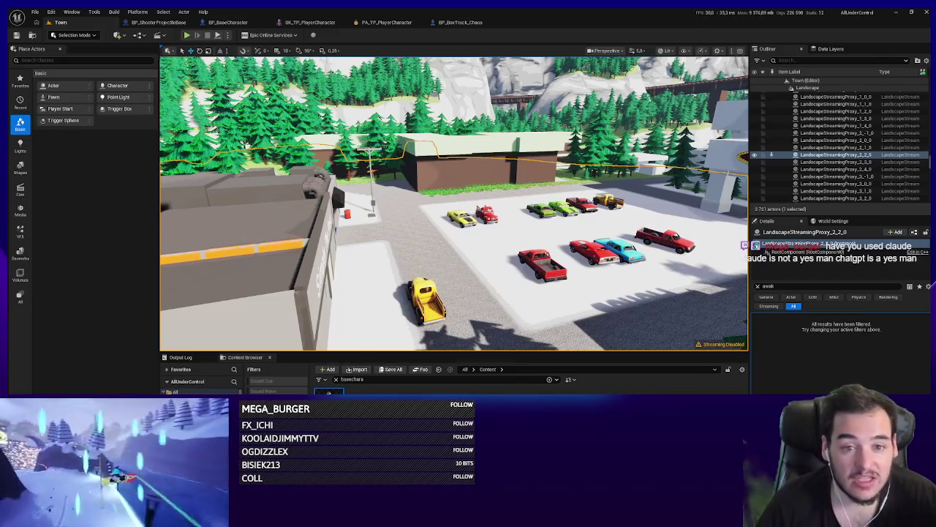
pyautogui.press('d')
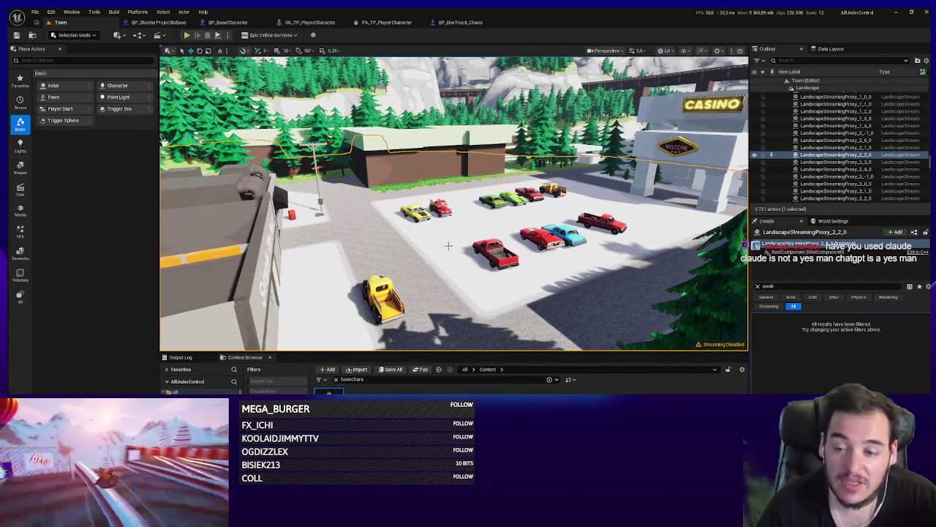
pyautogui.press('w')
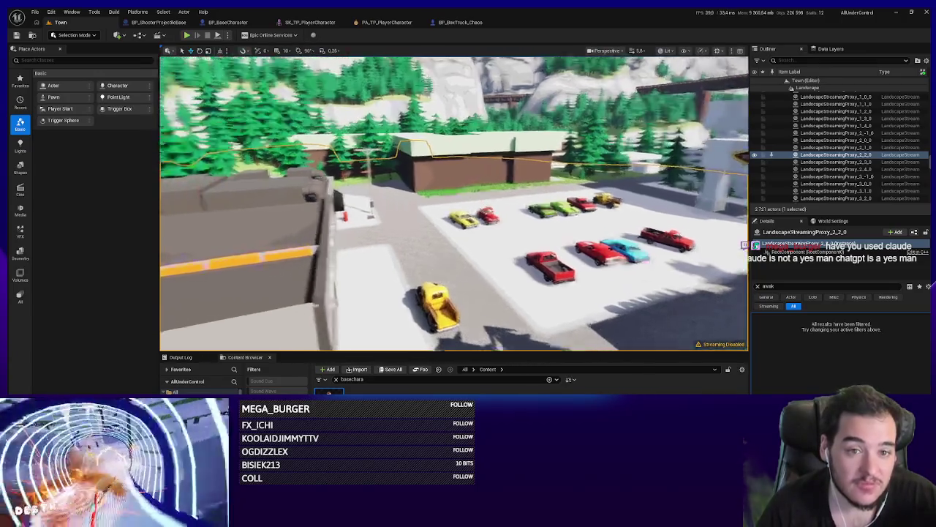
pyautogui.press('w')
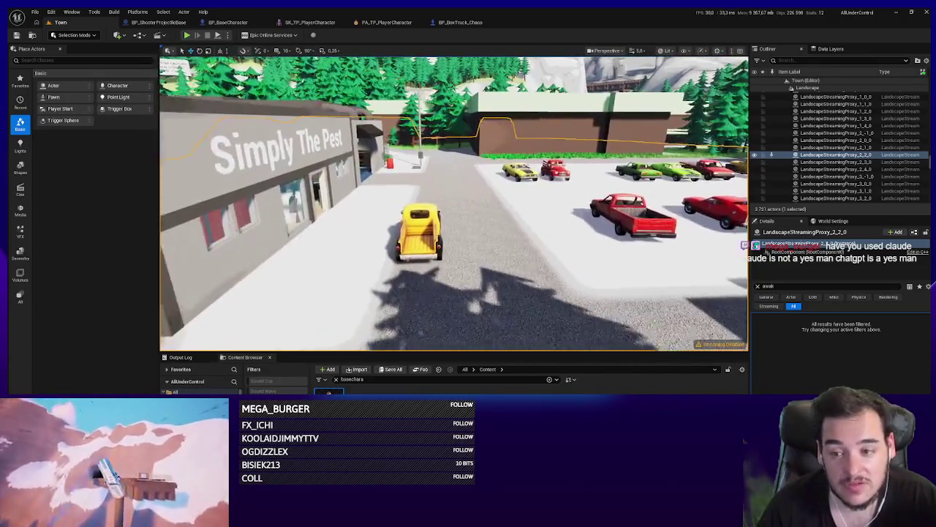
pyautogui.press('w')
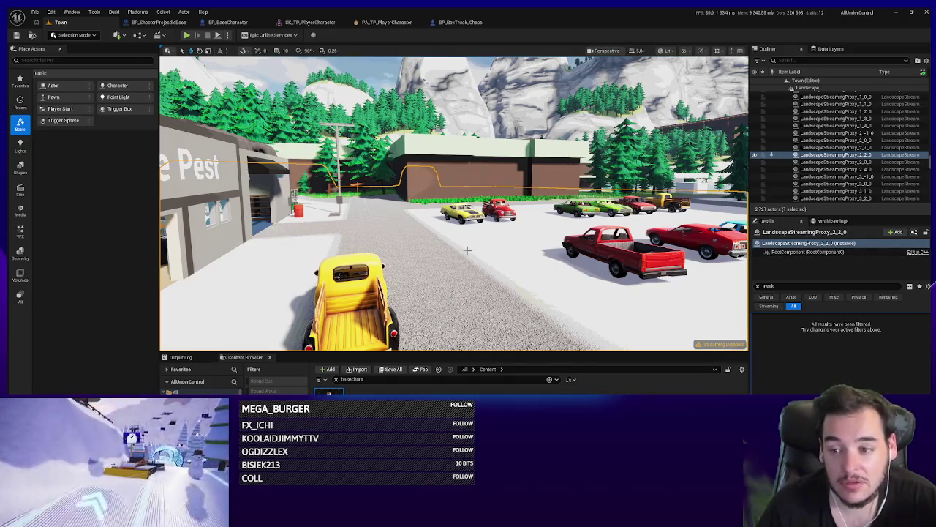
pyautogui.moveTo(468, 253)
pyautogui.mouseDown()
pyautogui.moveTo(526, 252)
pyautogui.moveTo(439, 252)
pyautogui.mouseUp()
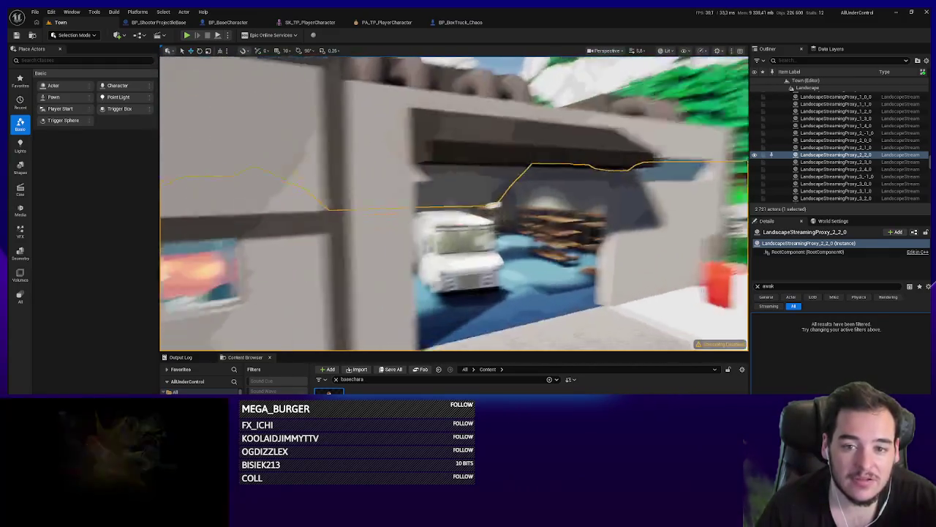
pyautogui.moveTo(454, 205)
pyautogui.mouseDown()
pyautogui.moveTo(482, 205)
pyautogui.moveTo(439, 197)
pyautogui.moveTo(455, 250)
pyautogui.mouseUp()
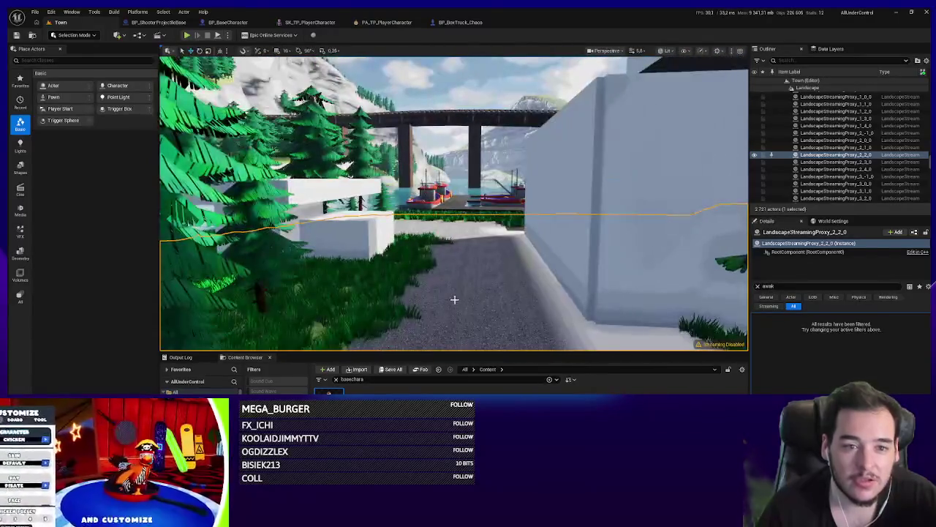
pyautogui.moveTo(454, 299); pyautogui.dragTo(457, 270)
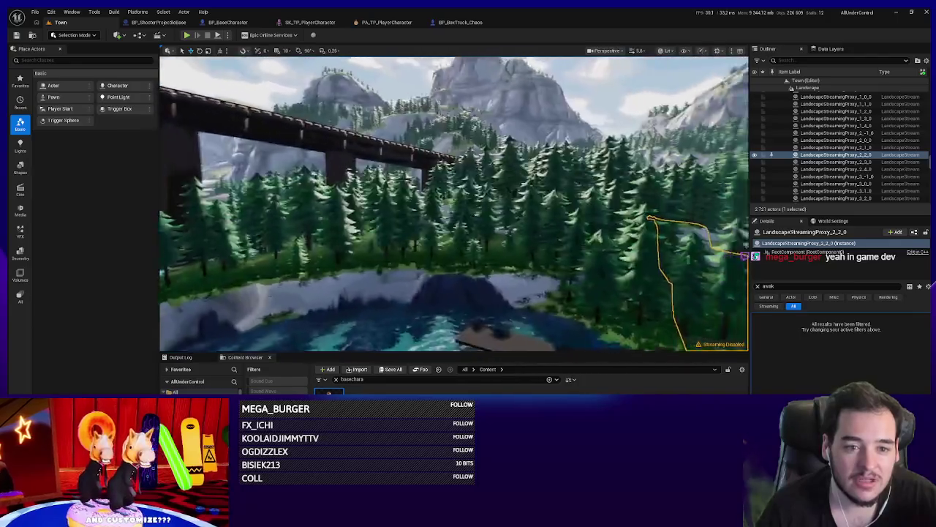
pyautogui.moveTo(454, 205)
pyautogui.mouseDown()
pyautogui.moveTo(425, 211)
pyautogui.moveTo(449, 206)
pyautogui.moveTo(439, 208)
pyautogui.moveTo(442, 324)
pyautogui.mouseUp()
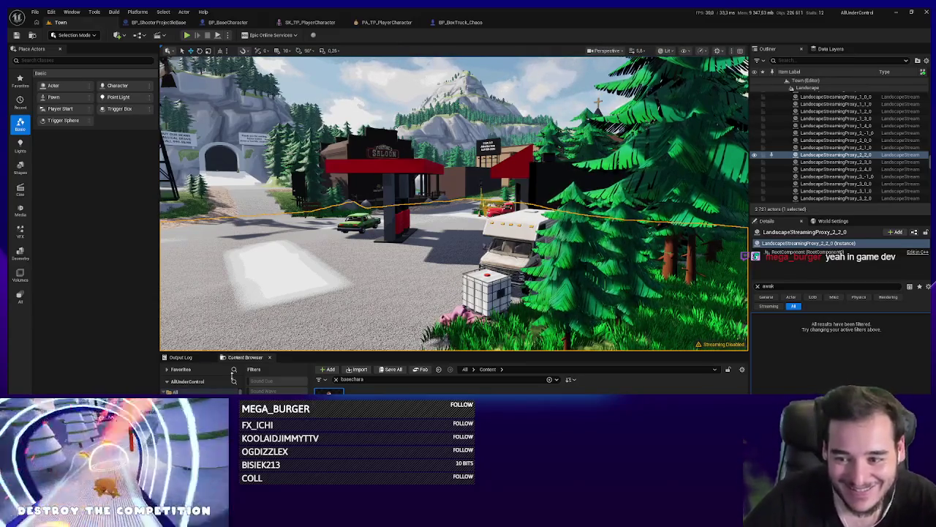
pyautogui.moveTo(366, 256)
pyautogui.mouseDown()
pyautogui.moveTo(344, 248)
pyautogui.moveTo(329, 220)
pyautogui.moveTo(351, 298)
pyautogui.mouseUp()
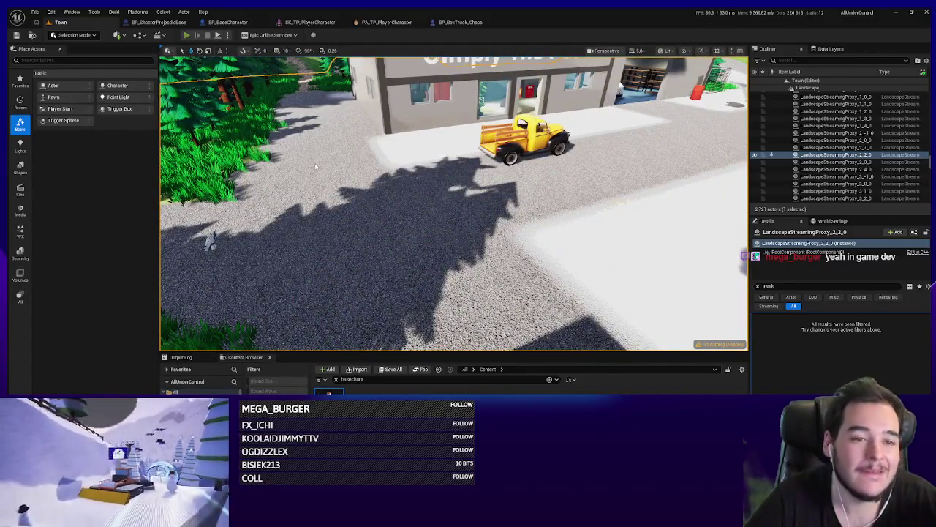
pyautogui.click(187, 35)
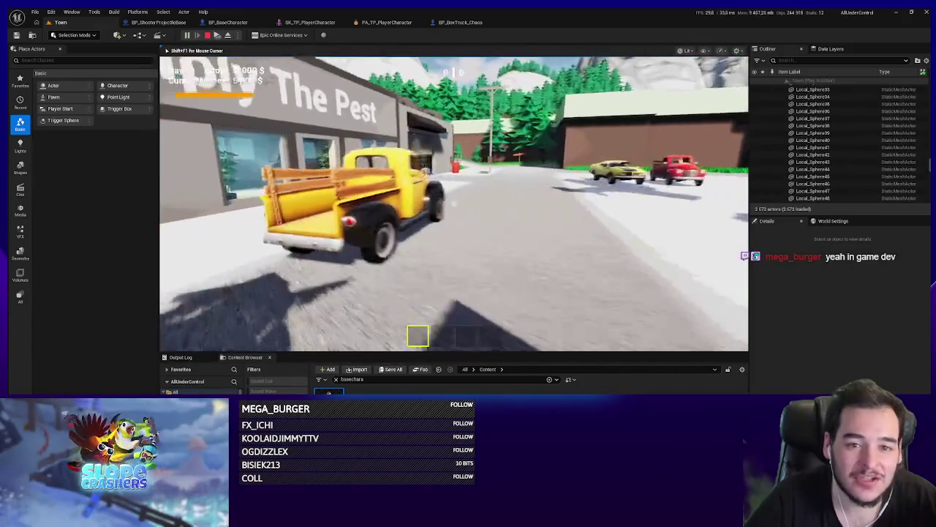
pyautogui.press('w')
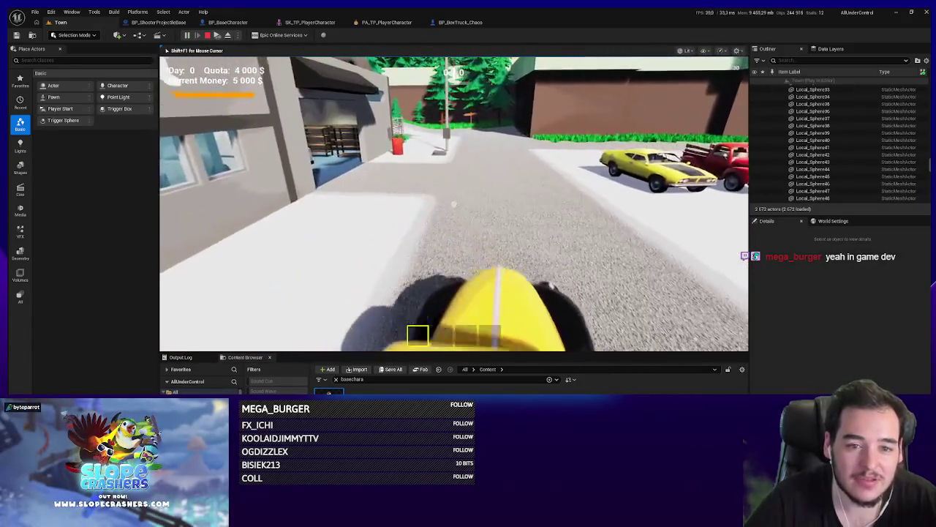
pyautogui.press('d')
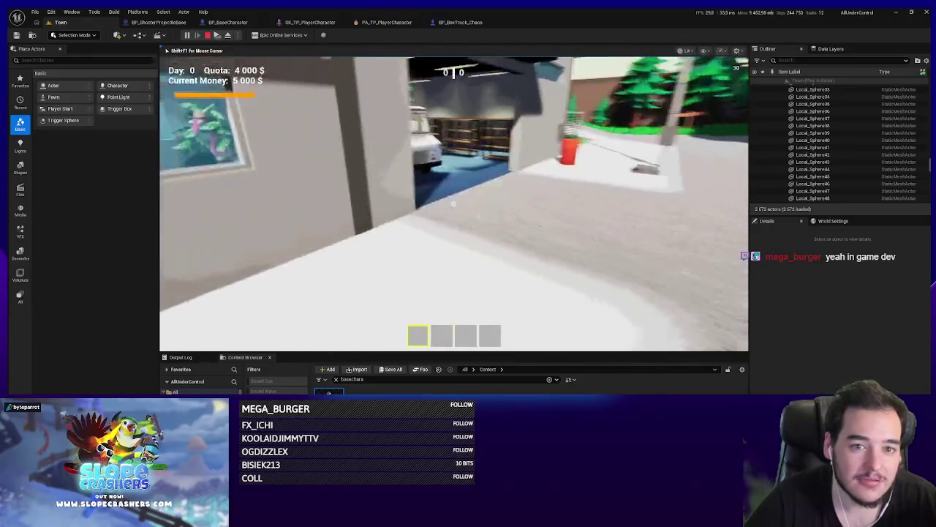
pyautogui.press('w')
pyautogui.press('e')
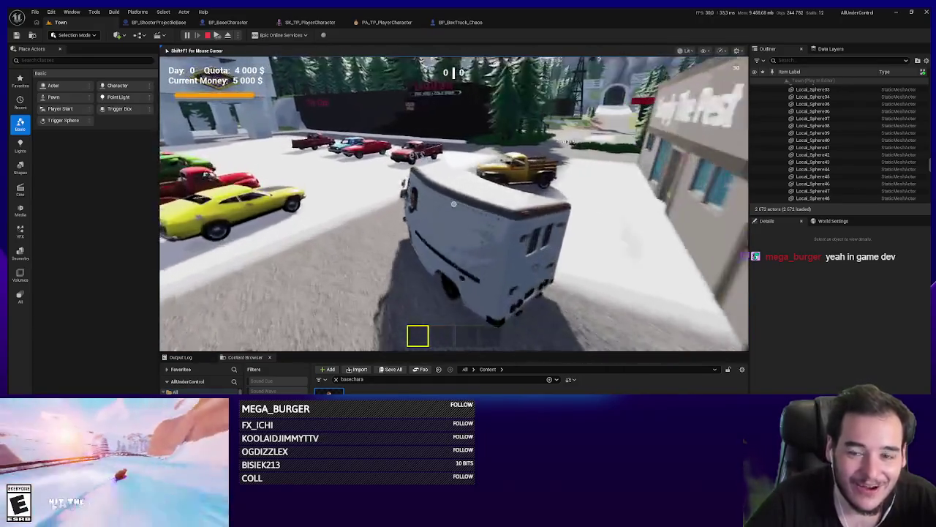
pyautogui.press('w')
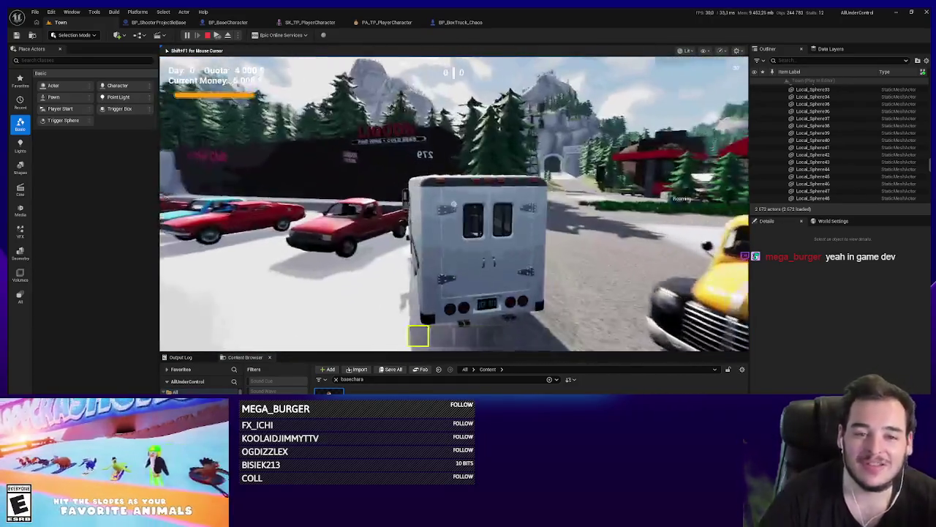
pyautogui.press('d')
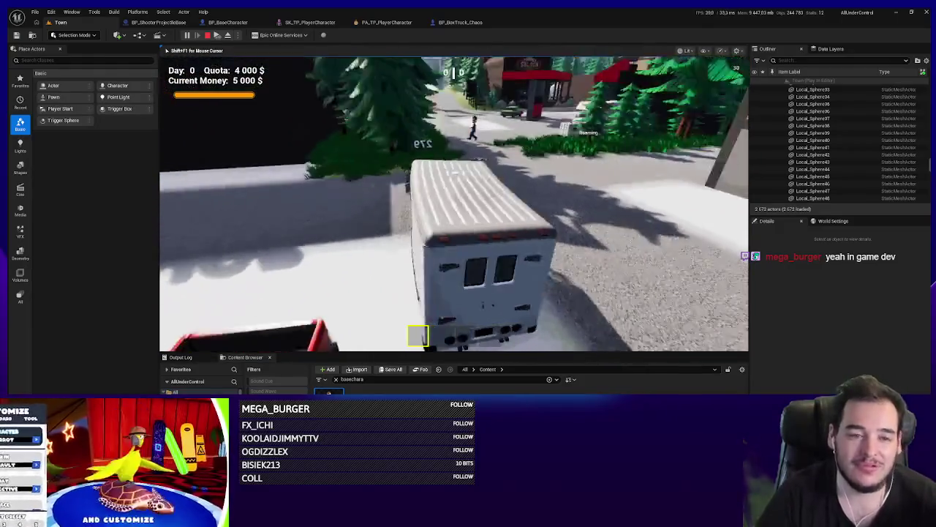
pyautogui.press('f')
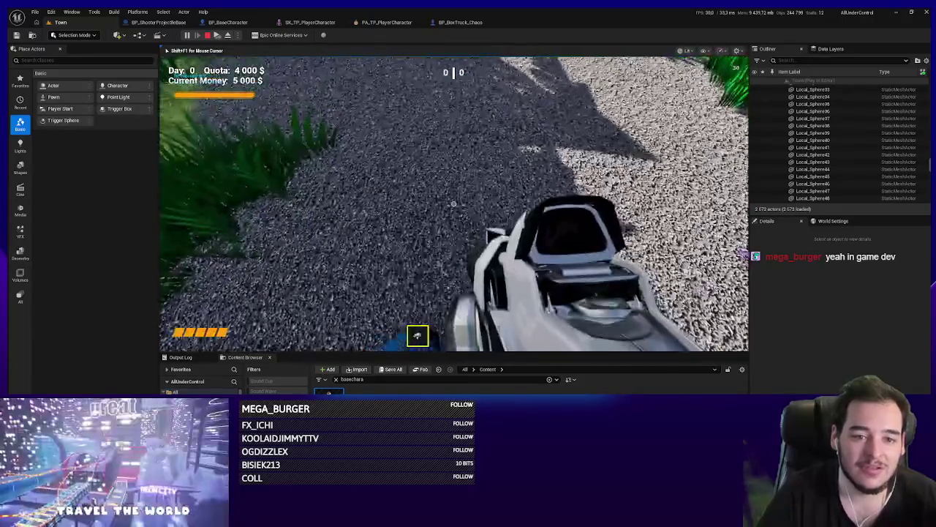
pyautogui.press('w')
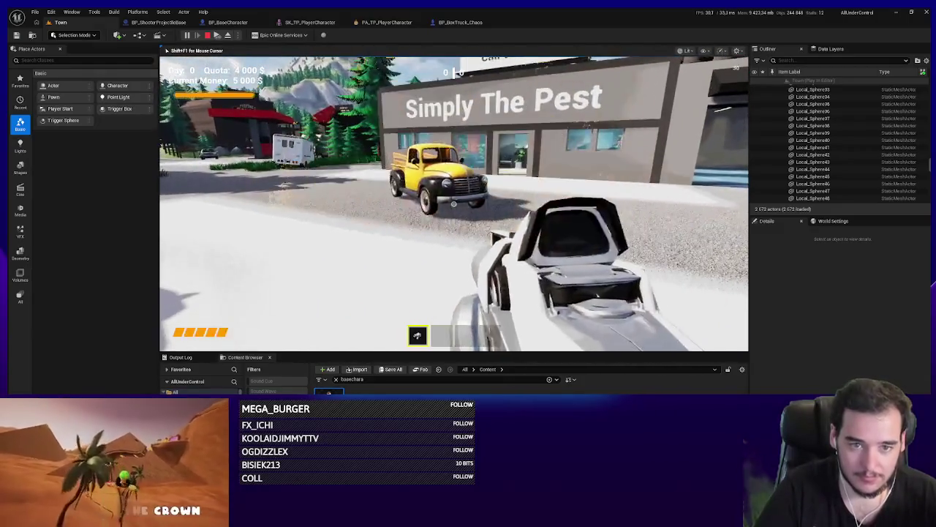
pyautogui.press('Escape')
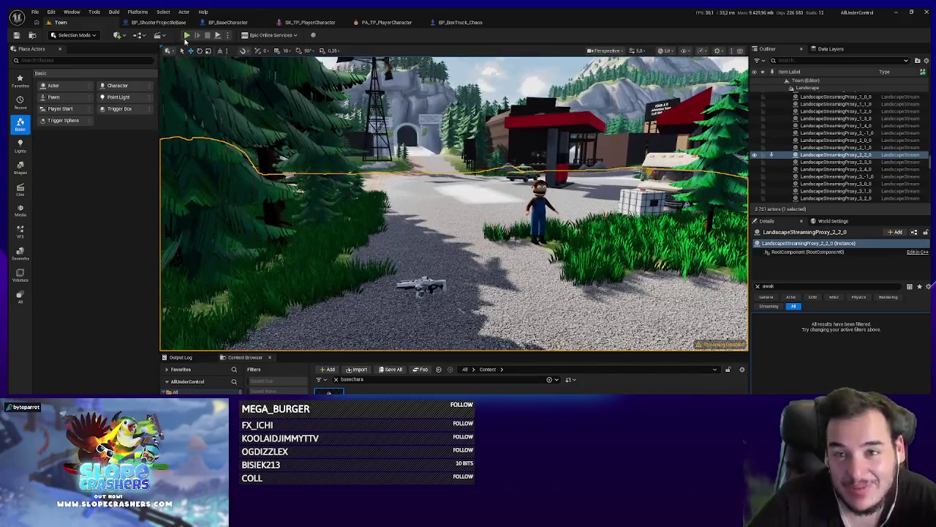
# Step: Start Play In Editor in Town and move forward through the town
pyautogui.hotkey('alt', 'p')
pyautogui.press('w')
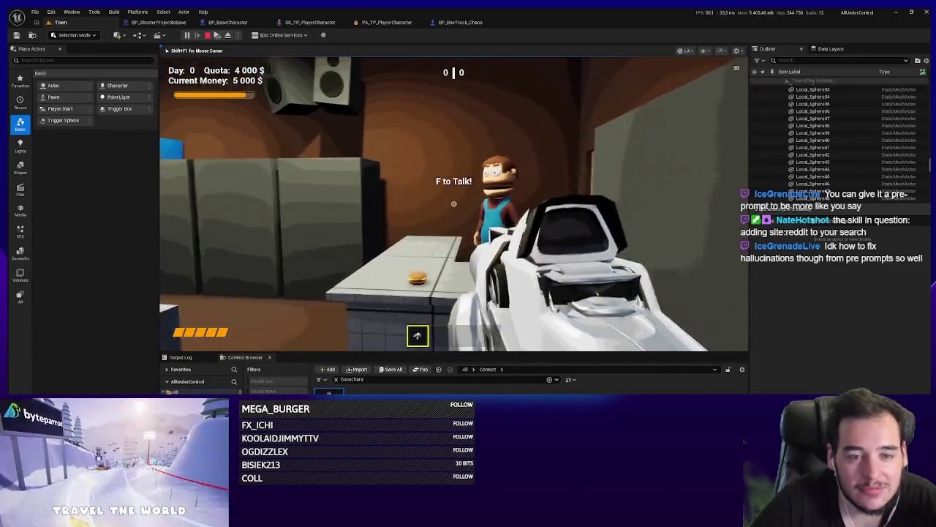
# Step: End the play session in the burger shop and return to editing Town
pyautogui.press('Escape')
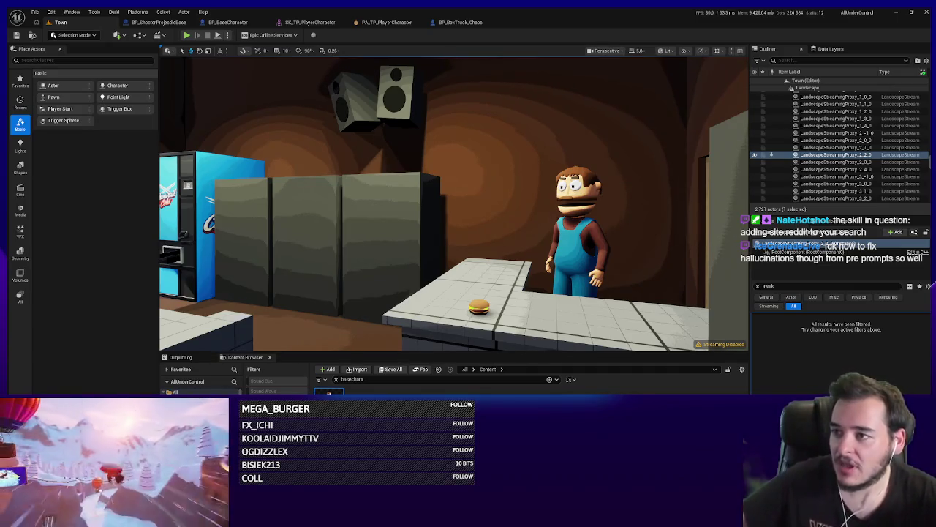
# Step: Fly the view out to the Gun Store street and start a Town play test
pyautogui.moveTo(535, 230)
pyautogui.mouseDown()
pyautogui.moveTo(541, 205)
pyautogui.moveTo(563, 194)
pyautogui.mouseUp()
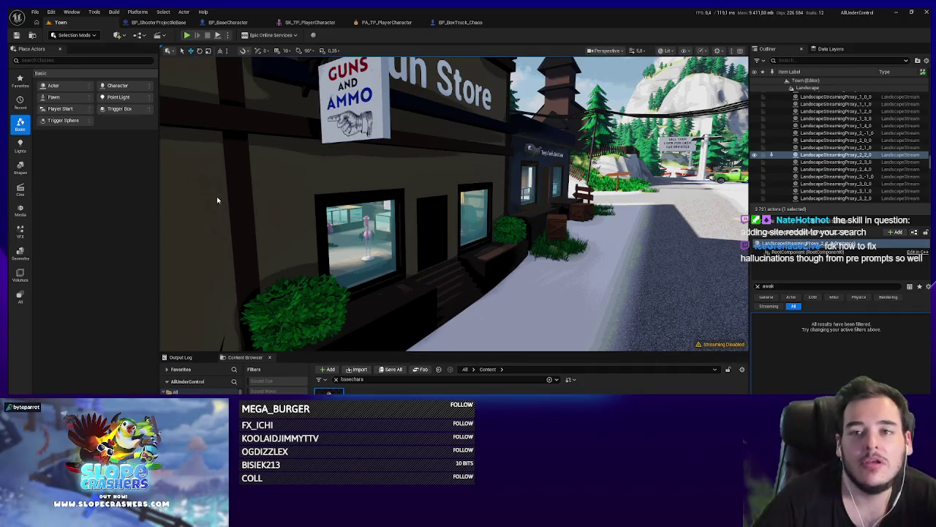
pyautogui.click(186, 35)
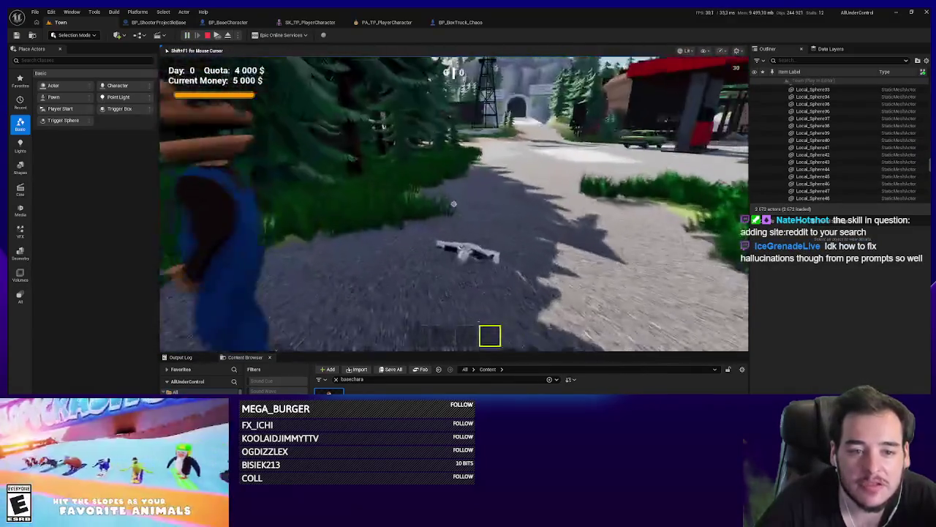
# Step: Pick up the rifle, walk the snowy streets past the green car, then stop playing
pyautogui.press('e')
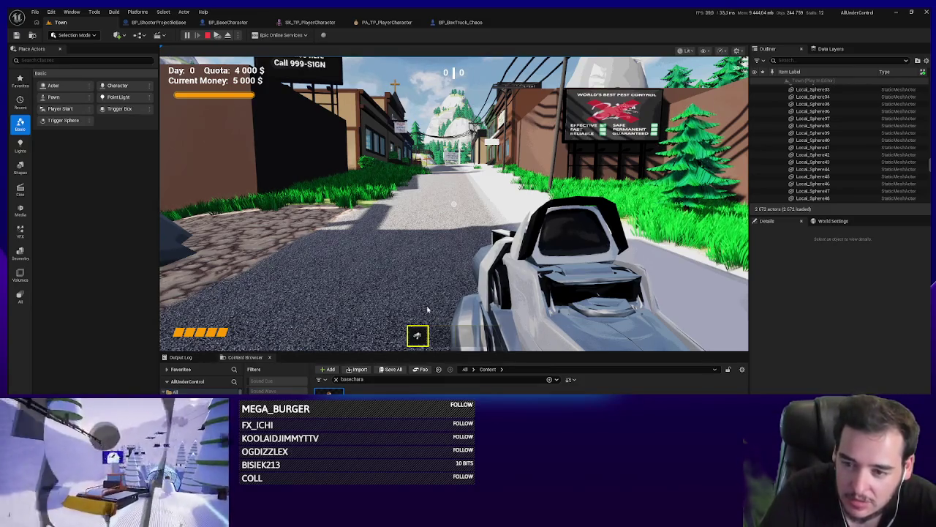
pyautogui.click(428, 310)
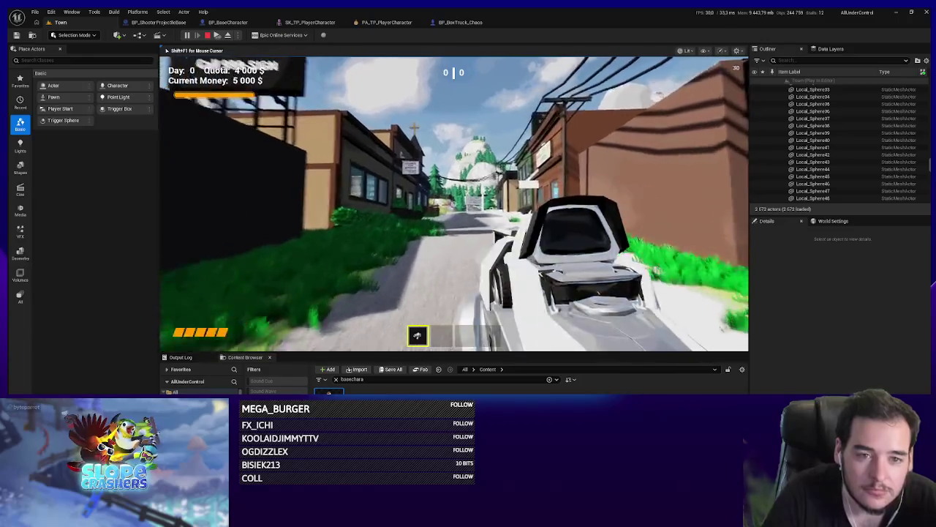
pyautogui.press('w')
pyautogui.press('w')
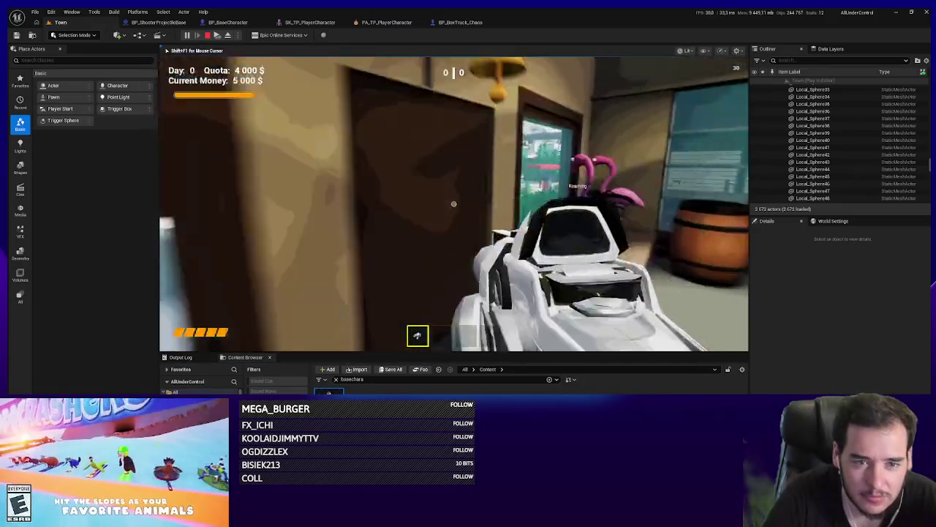
pyautogui.press('w')
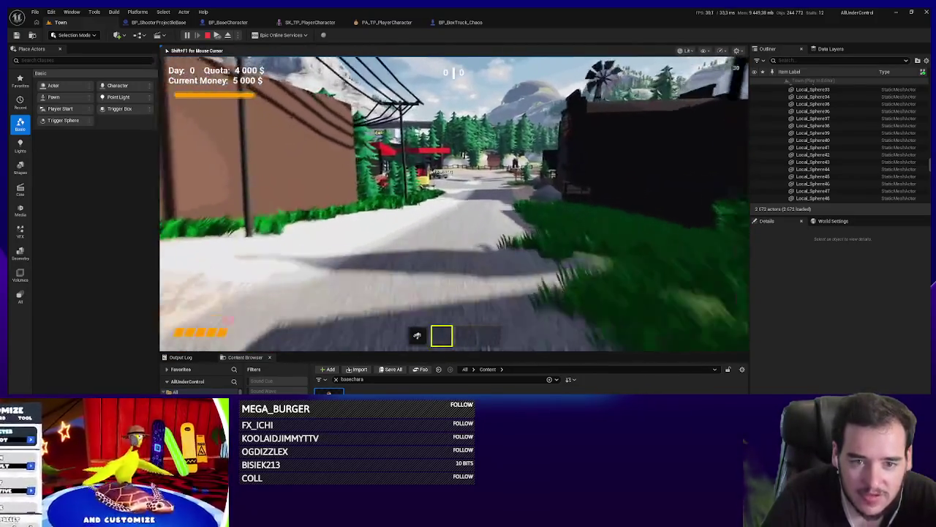
pyautogui.press('w')
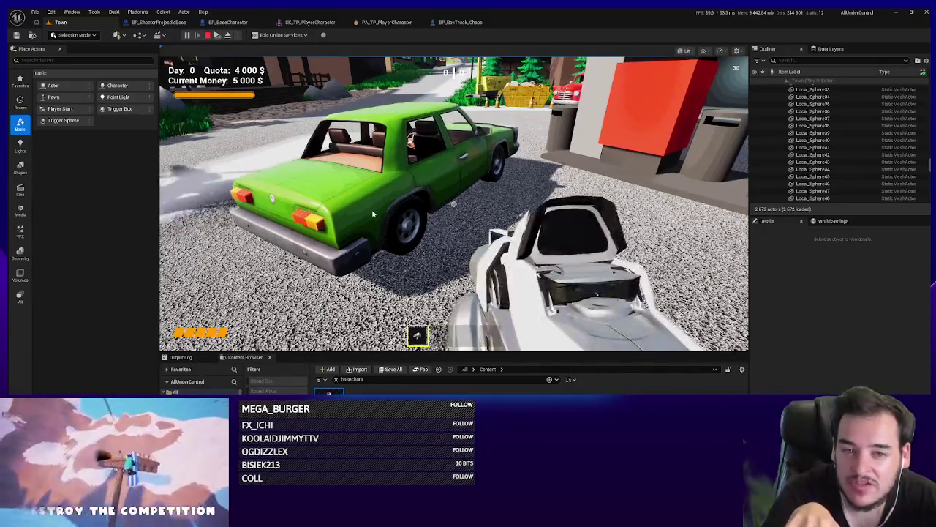
pyautogui.click(454, 205)
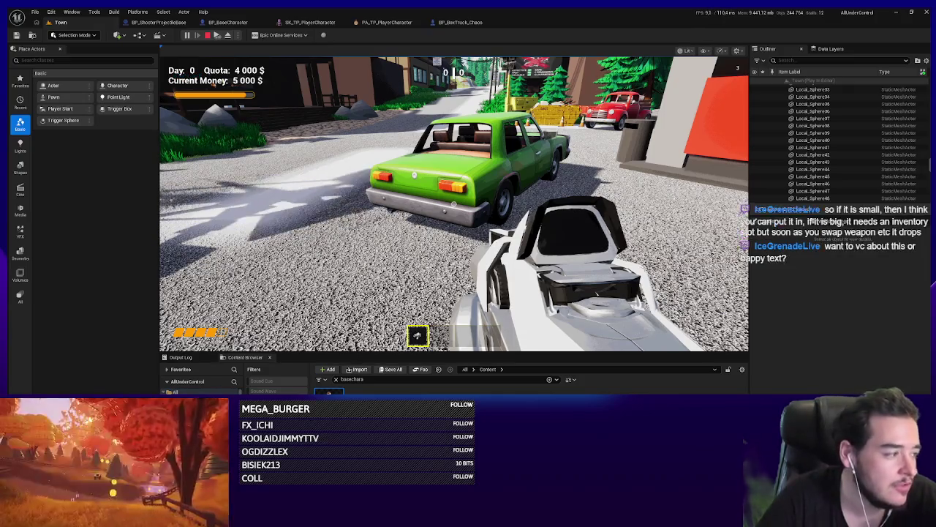
pyautogui.press('w')
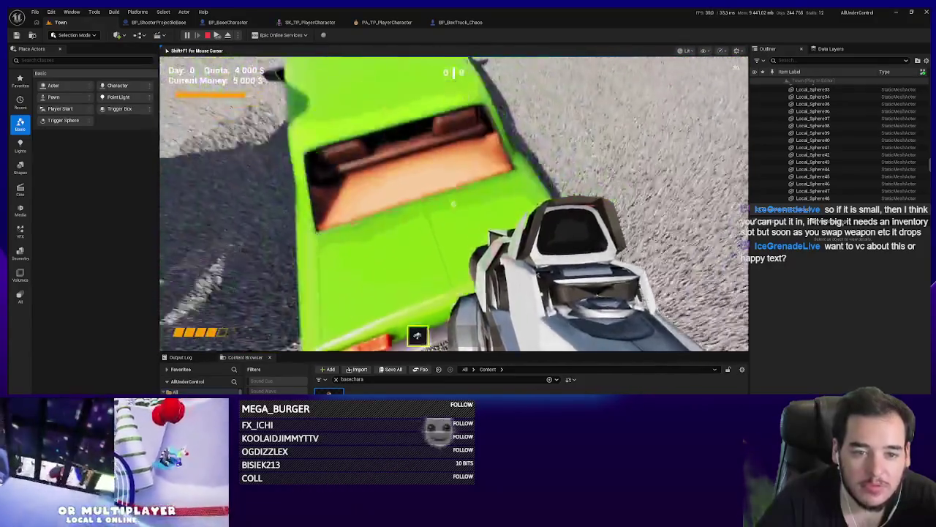
pyautogui.press('Escape')
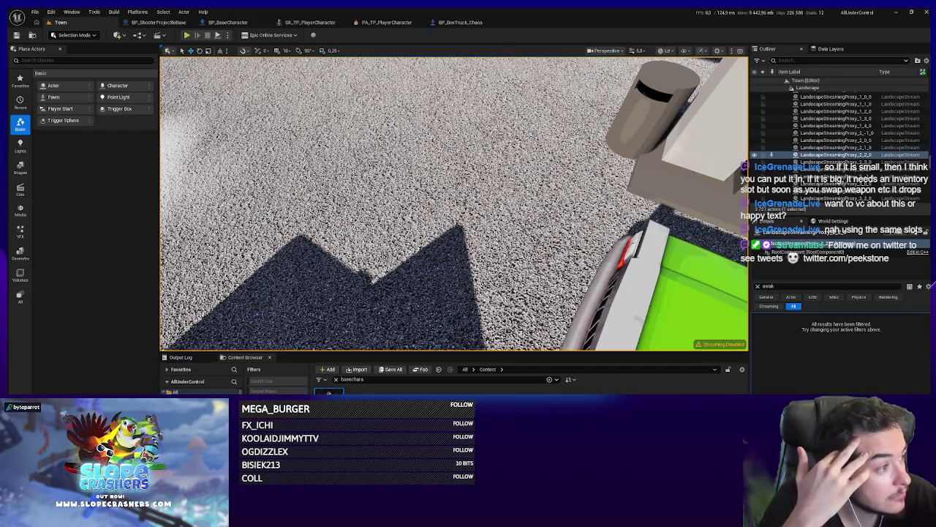
# Step: Run a quick play test, frame BP_BoxTruck_Chaos2, and open its BP_BoxTruck_Chaos Blueprint
pyautogui.press('1')
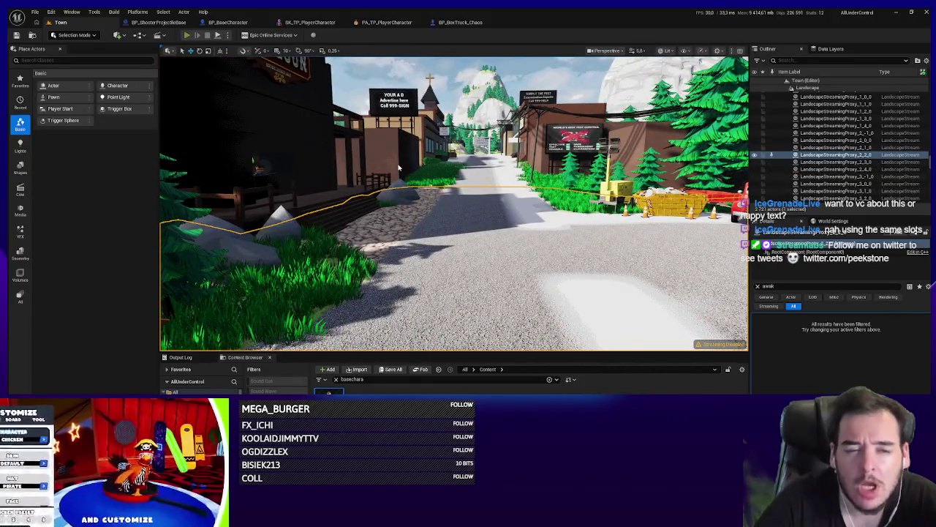
pyautogui.hotkey('alt', 'p')
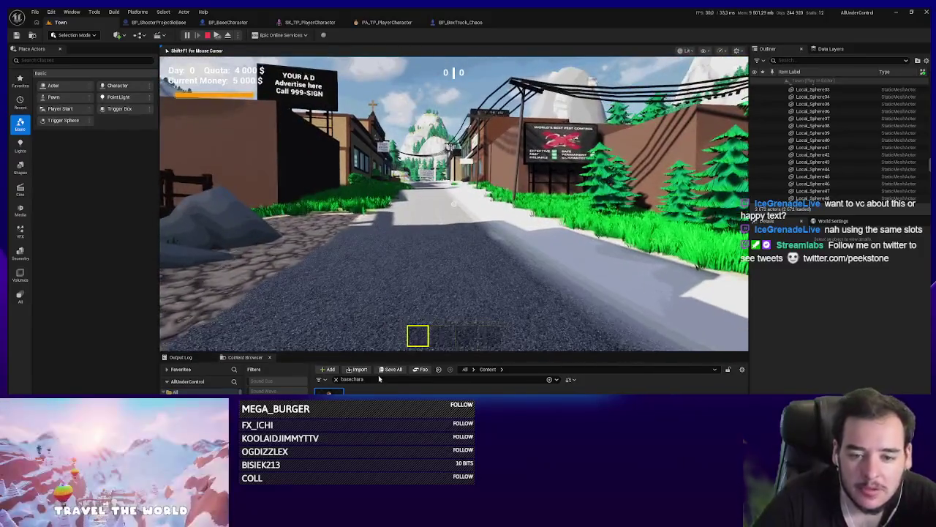
pyautogui.press('Escape')
pyautogui.press('f')
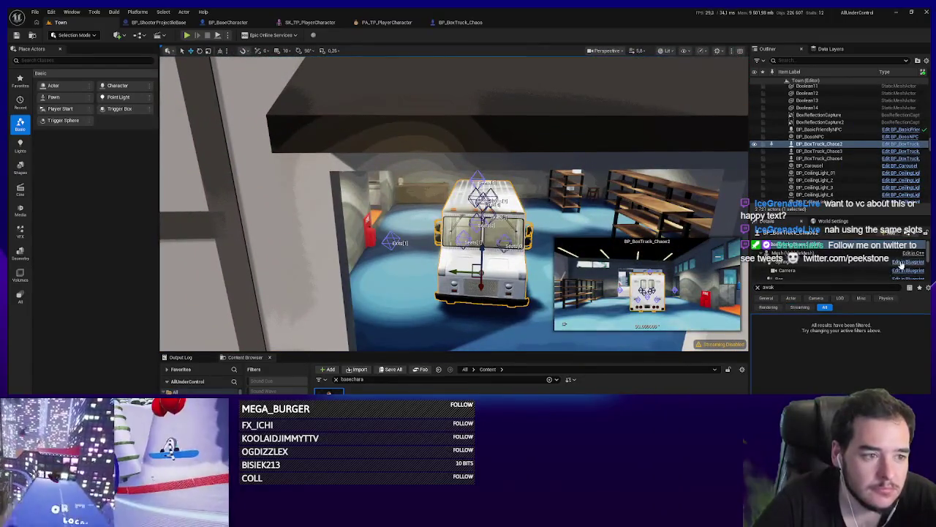
pyautogui.click(911, 266)
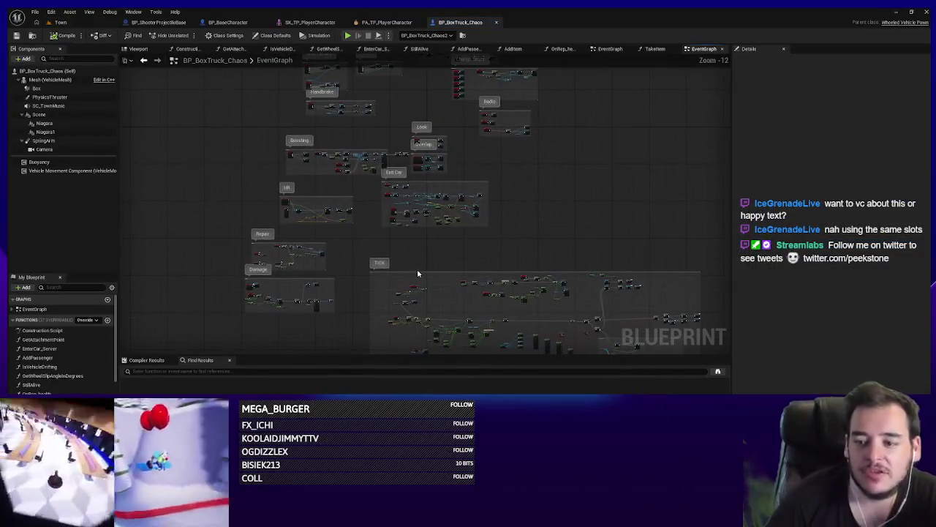
# Step: Browse the truck Blueprint's event graph and list its interface functions
pyautogui.scroll(-5, 86, 357)
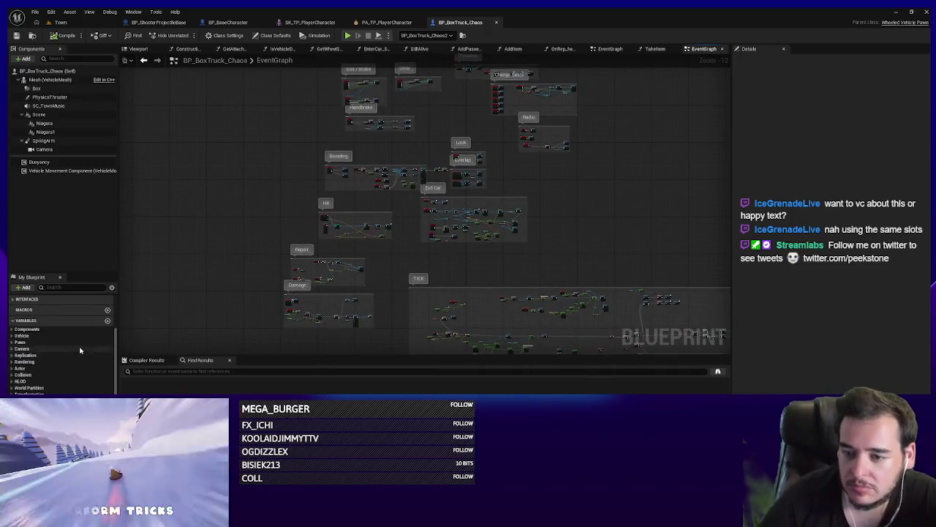
pyautogui.scroll(-5, 81, 356)
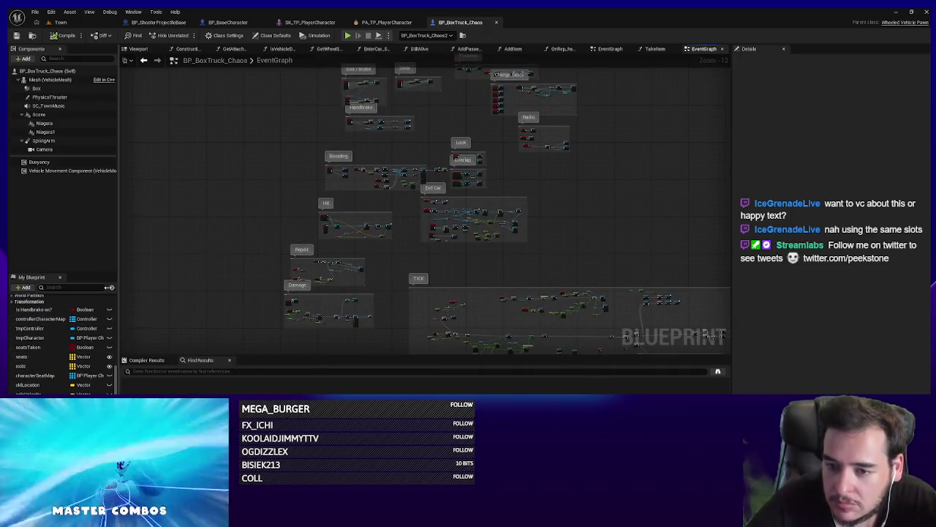
pyautogui.scroll(1, 87, 314)
pyautogui.scroll(5, 102, 326)
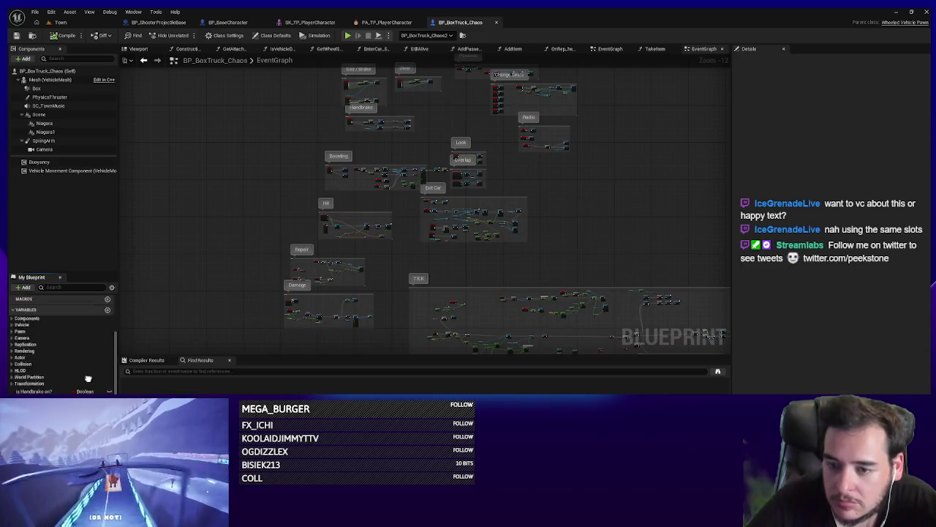
pyautogui.scroll(-5, 115, 334)
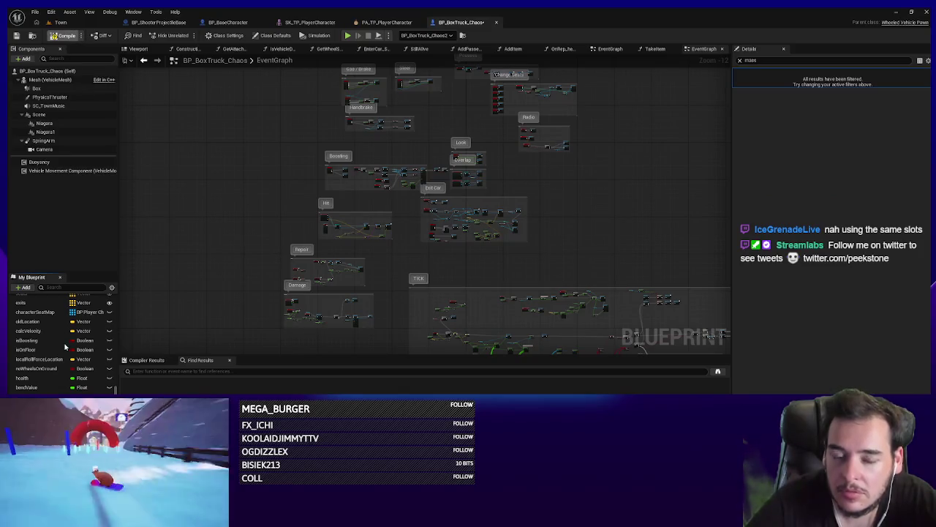
pyautogui.moveTo(295, 154)
pyautogui.mouseDown()
pyautogui.moveTo(318, 184)
pyautogui.moveTo(316, 248)
pyautogui.mouseUp()
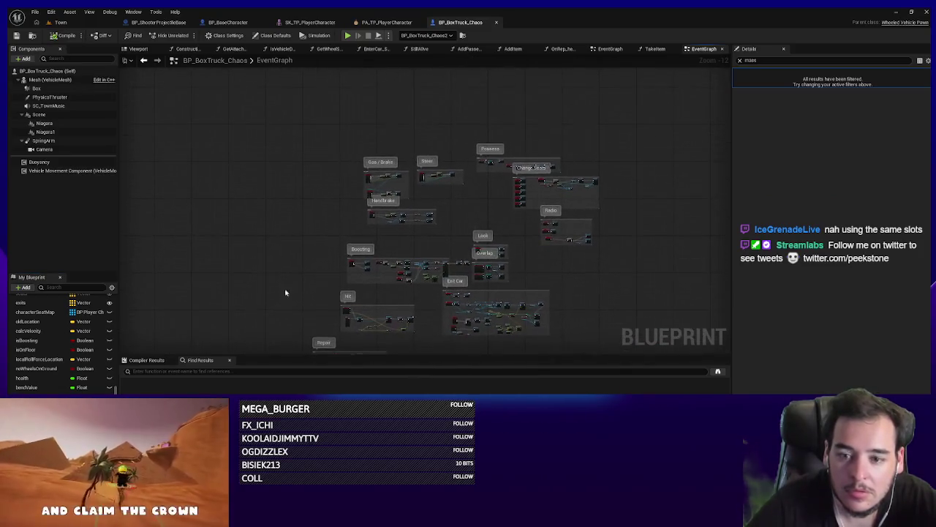
pyautogui.scroll(5, 63, 329)
pyautogui.scroll(2, 62, 330)
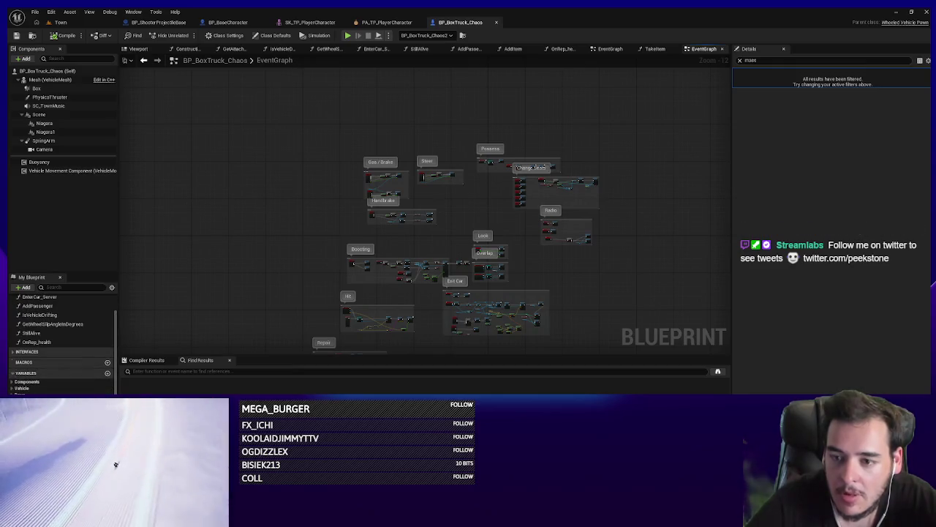
pyautogui.click(16, 353)
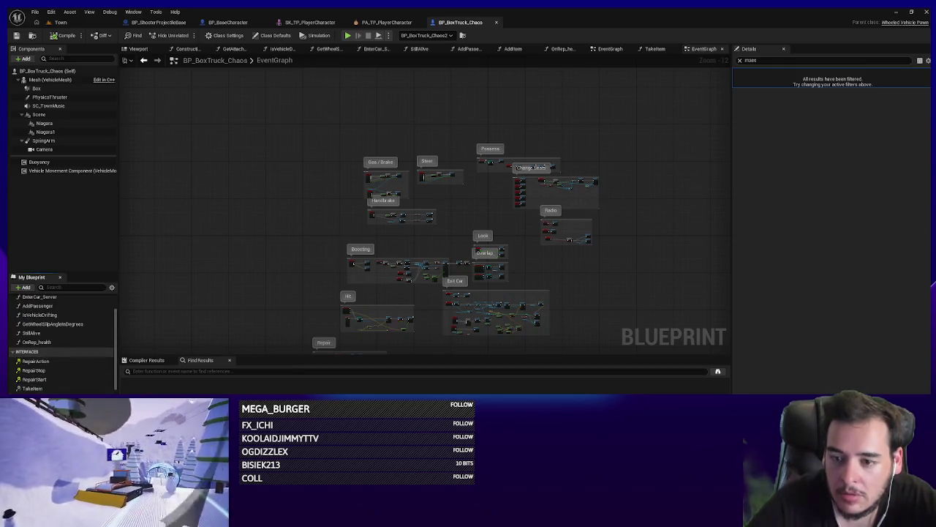
# Step: Show Implemented Interfaces in Class Settings, glance at BP_BaseCharacter, then return to Town
pyautogui.click(224, 35)
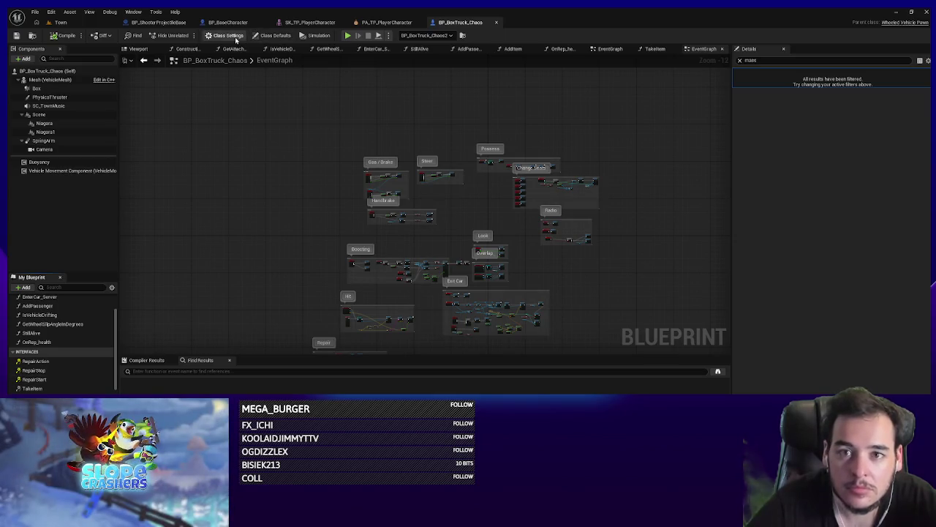
pyautogui.click(739, 60)
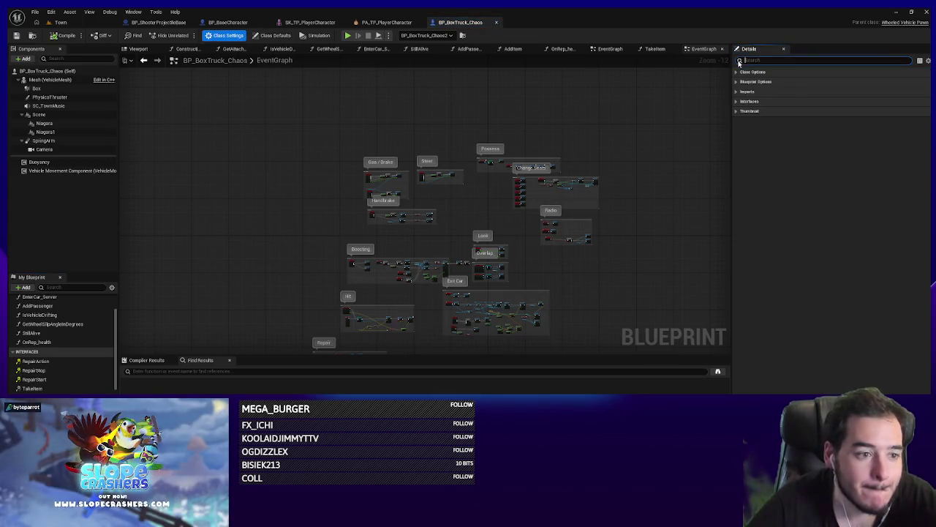
pyautogui.click(737, 101)
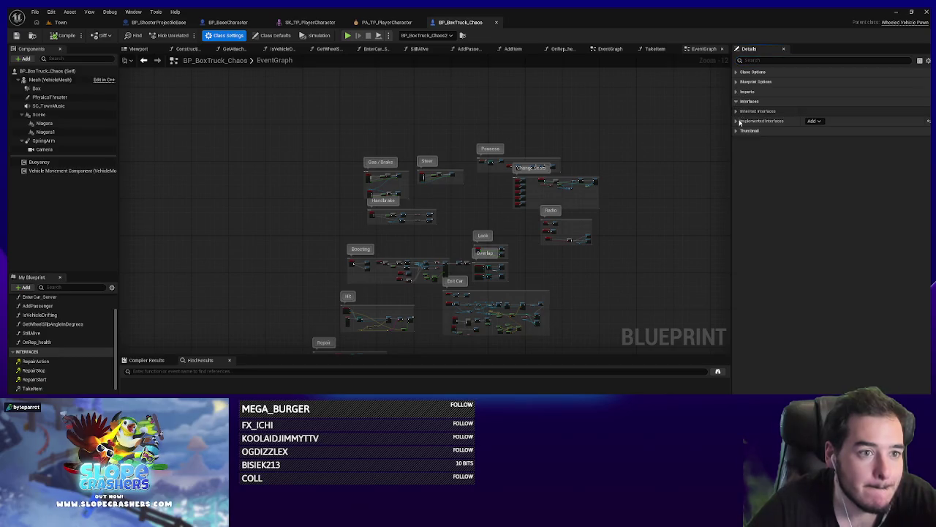
pyautogui.click(737, 121)
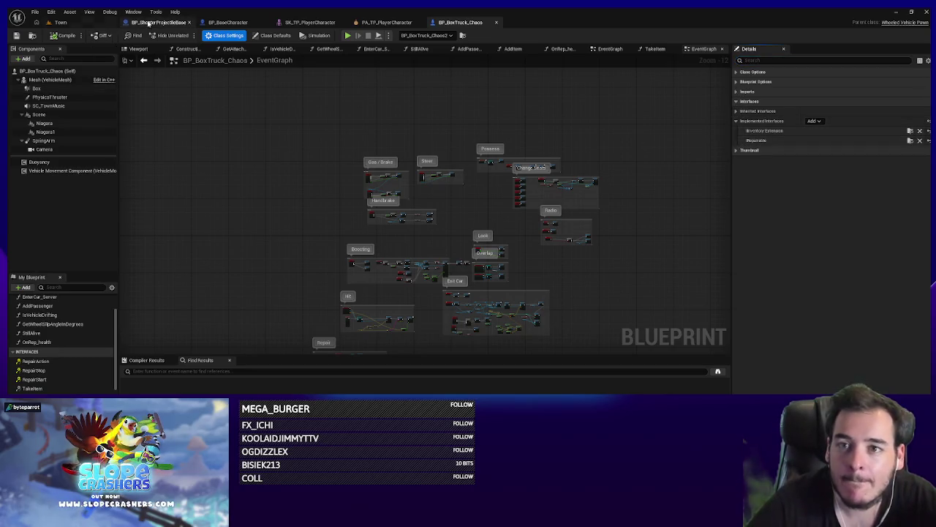
pyautogui.click(227, 22)
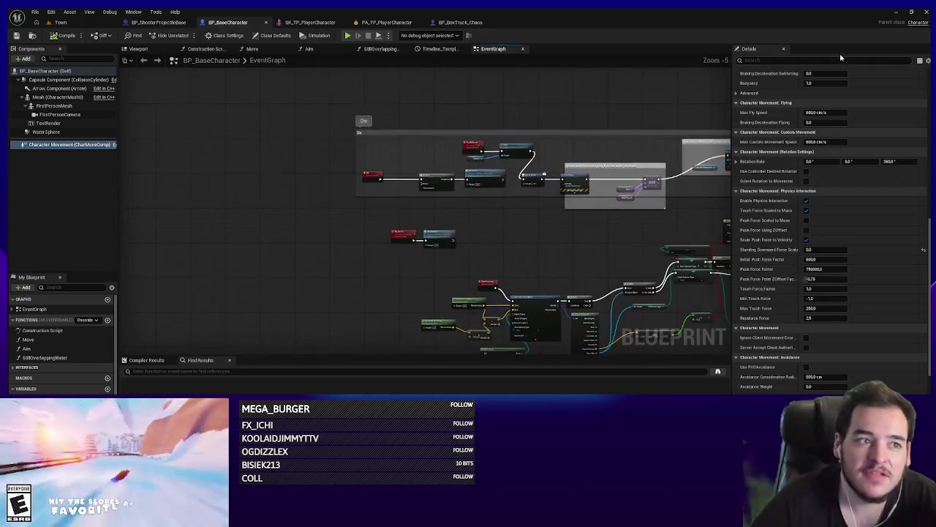
pyautogui.click(33, 37)
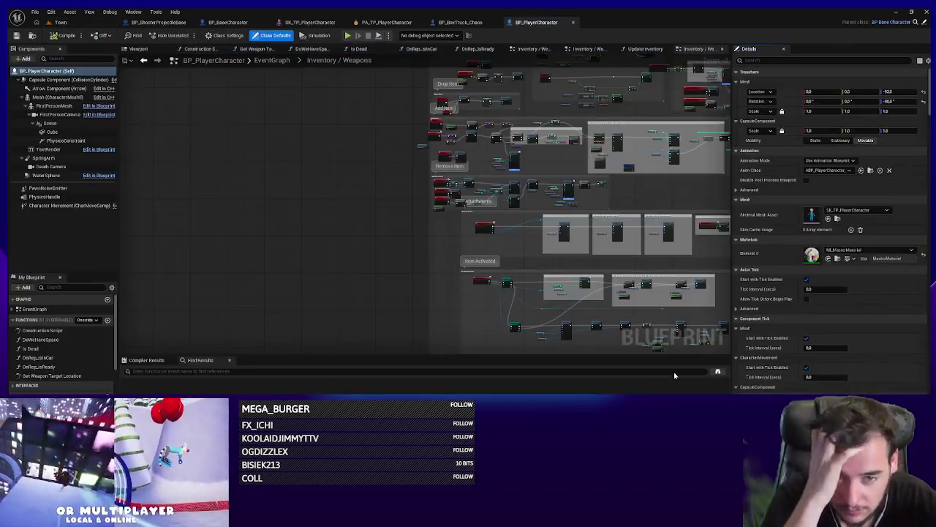
pyautogui.scroll(-3, 372, 223)
# Step: Search the BP_PlayerCharacter graph for 'overlap' to list its overlap events
pyautogui.moveTo(333, 294); pyautogui.dragTo(330, 369)
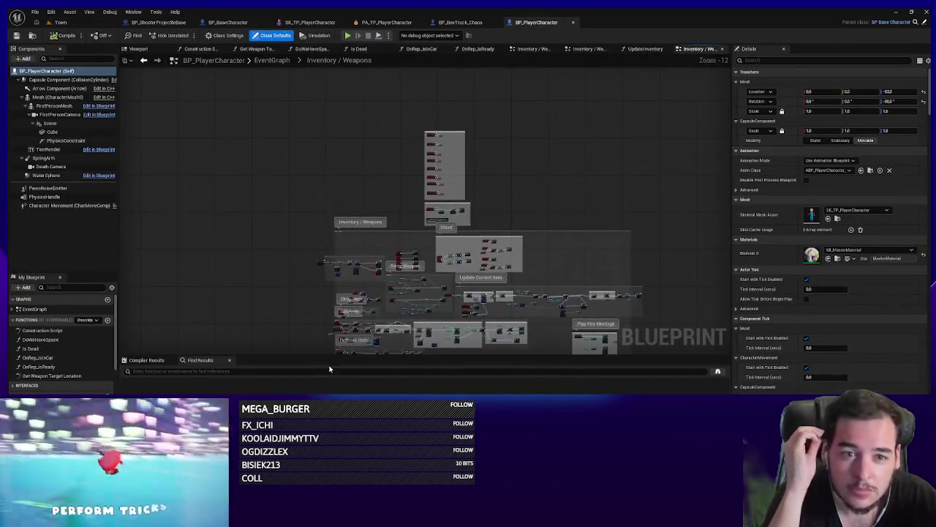
pyautogui.scroll(10, 333, 256)
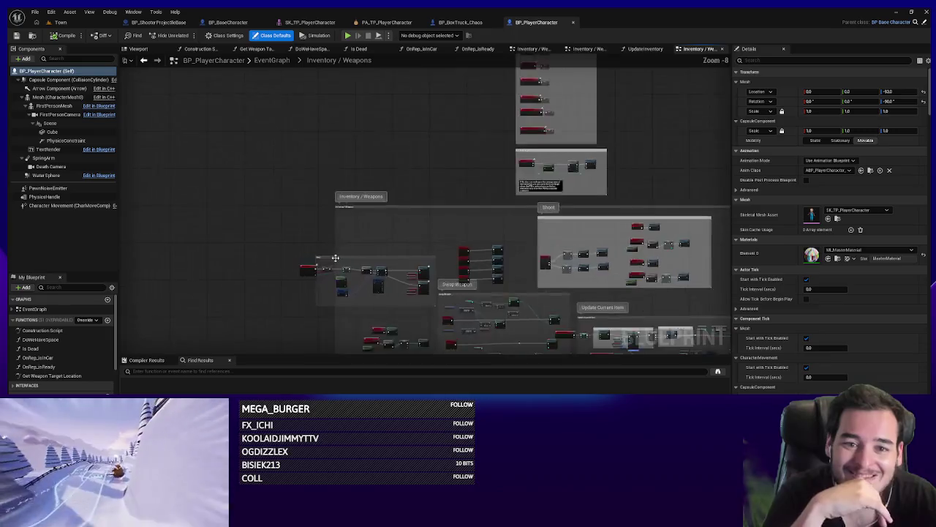
pyautogui.scroll(-5, 327, 231)
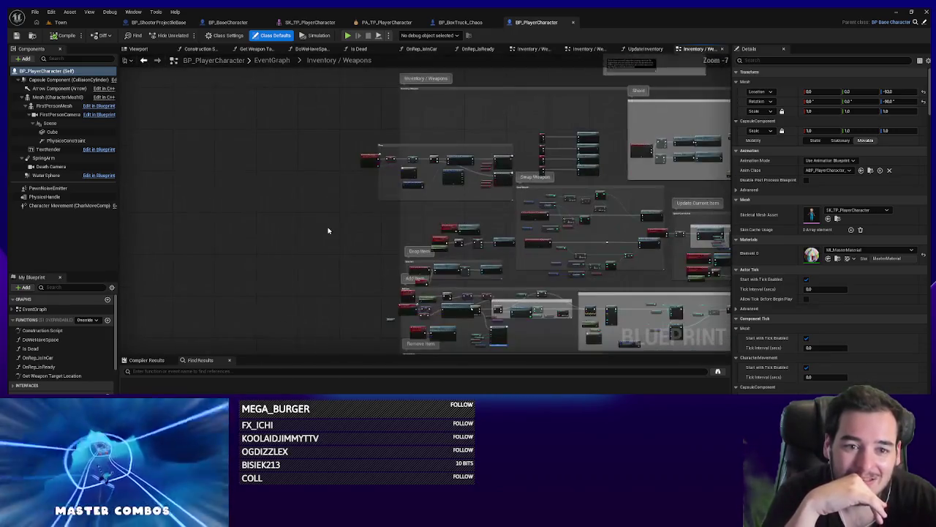
pyautogui.hotkey('ctrl', 'f')
pyautogui.write('overlap')
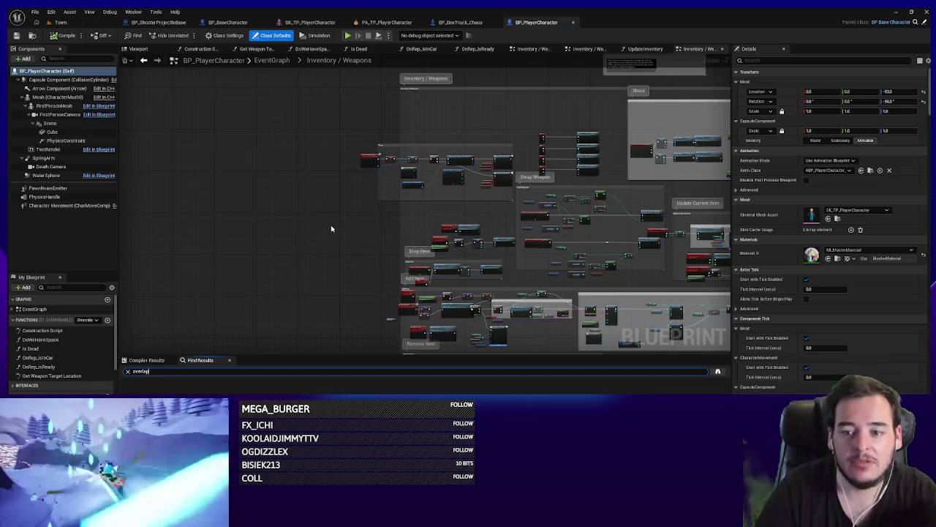
pyautogui.press('Return')
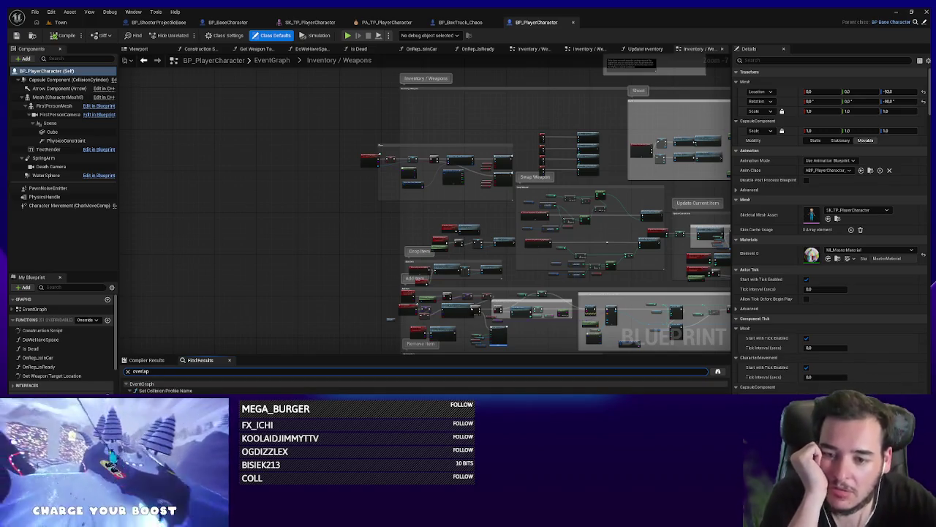
# Step: Review the player's BeginOverlap logic with its Branch and SET nodes
pyautogui.doubleClick(165, 390)
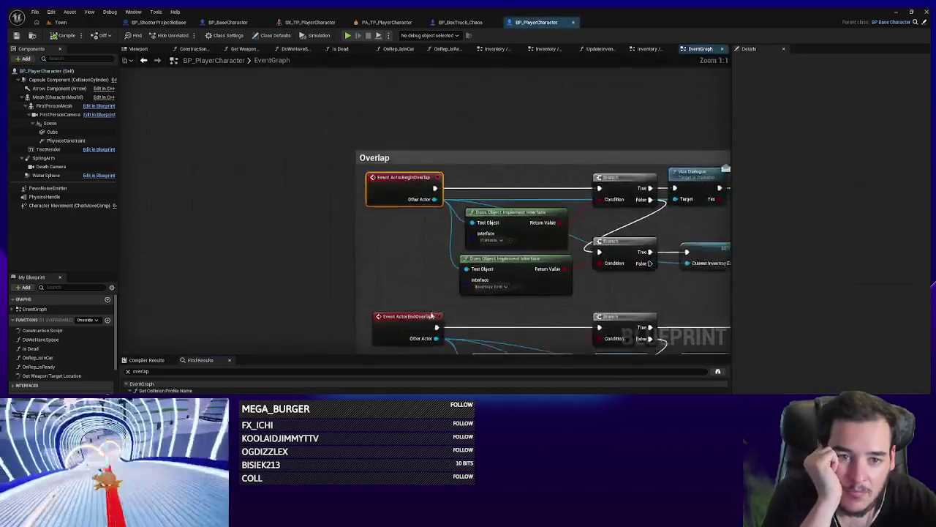
pyautogui.moveTo(593, 333); pyautogui.dragTo(378, 319)
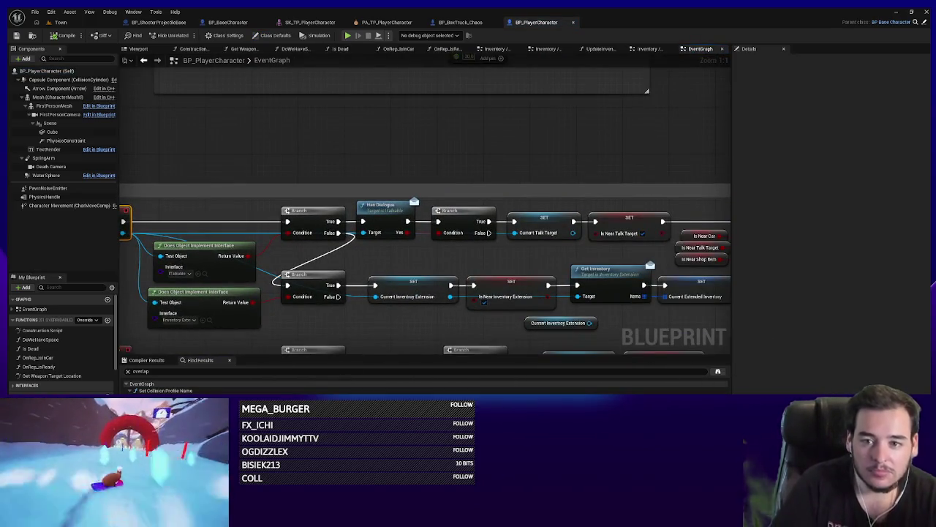
pyautogui.moveTo(211, 292)
pyautogui.mouseDown()
pyautogui.moveTo(422, 294)
pyautogui.moveTo(460, 308)
pyautogui.mouseUp()
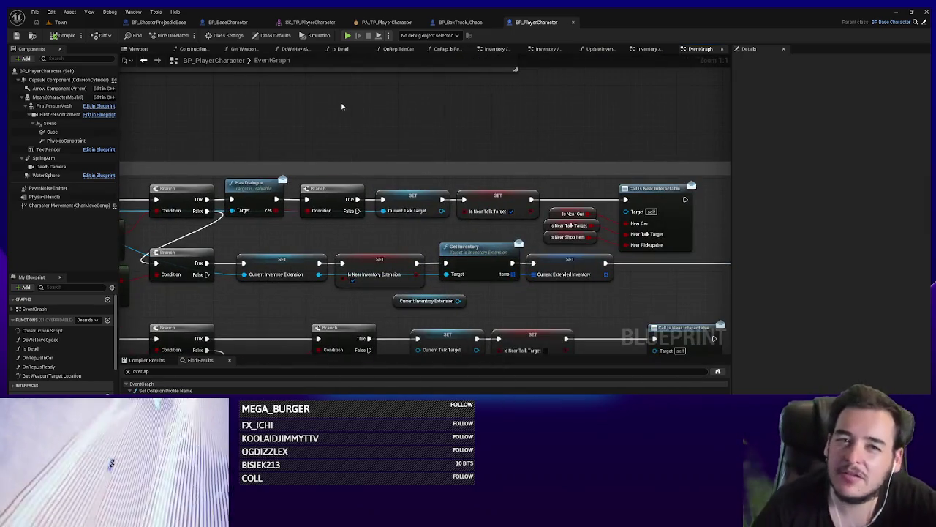
pyautogui.click(457, 24)
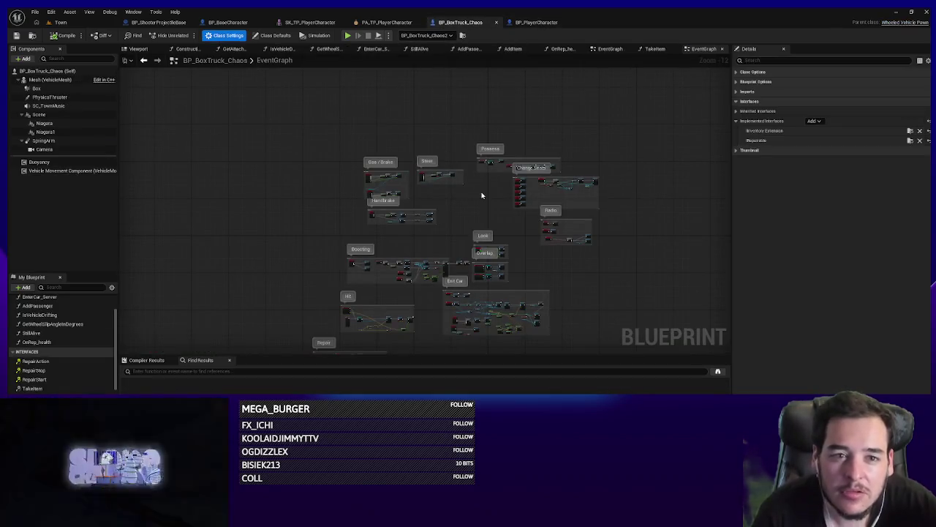
# Step: Pan through the truck EventGraph's Repair, Damage and Tick sections
pyautogui.moveTo(382, 313); pyautogui.dragTo(386, 282)
pyautogui.scroll(2, 482, 248)
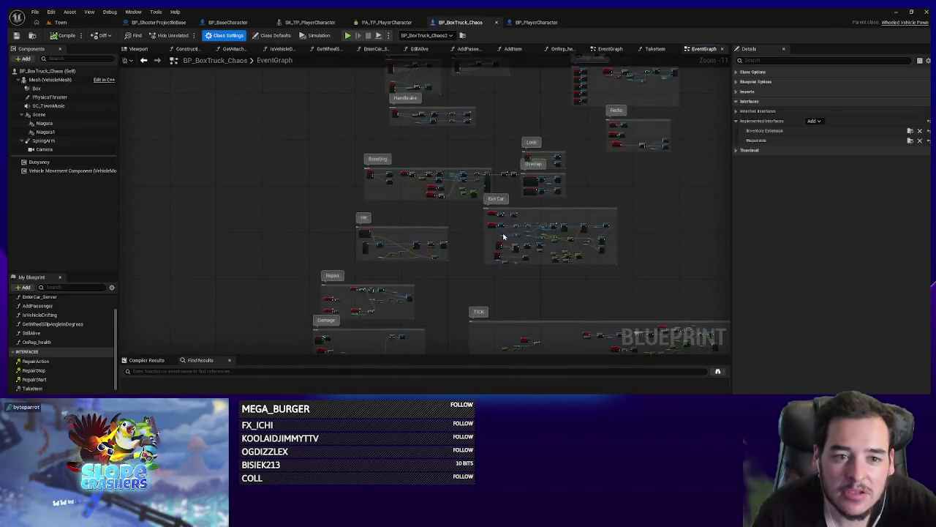
pyautogui.scroll(9, 503, 254)
pyautogui.scroll(-6, 541, 238)
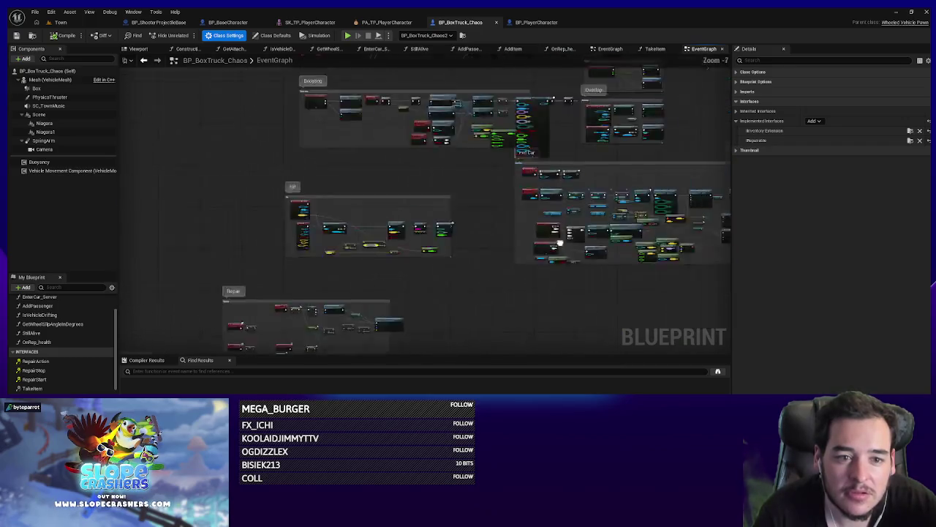
pyautogui.scroll(6, 388, 283)
pyautogui.scroll(-2, 384, 286)
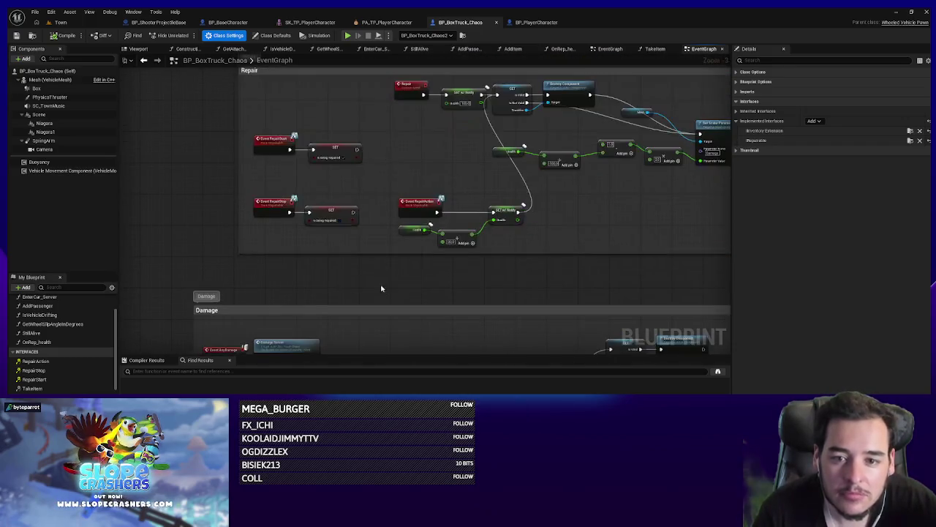
pyautogui.moveTo(381, 289); pyautogui.dragTo(395, 168)
pyautogui.moveTo(409, 272); pyautogui.dragTo(389, 185)
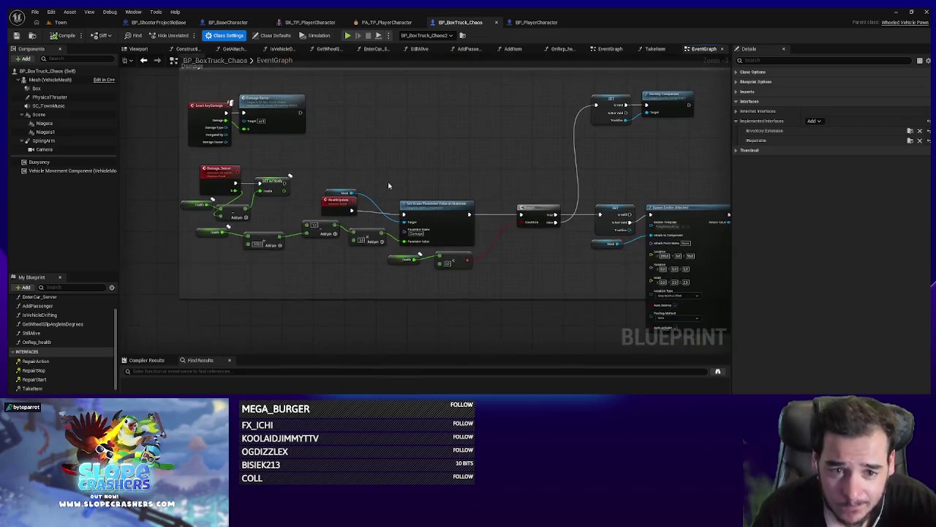
pyautogui.moveTo(582, 260)
pyautogui.mouseDown()
pyautogui.moveTo(439, 270)
pyautogui.moveTo(331, 200)
pyautogui.mouseUp()
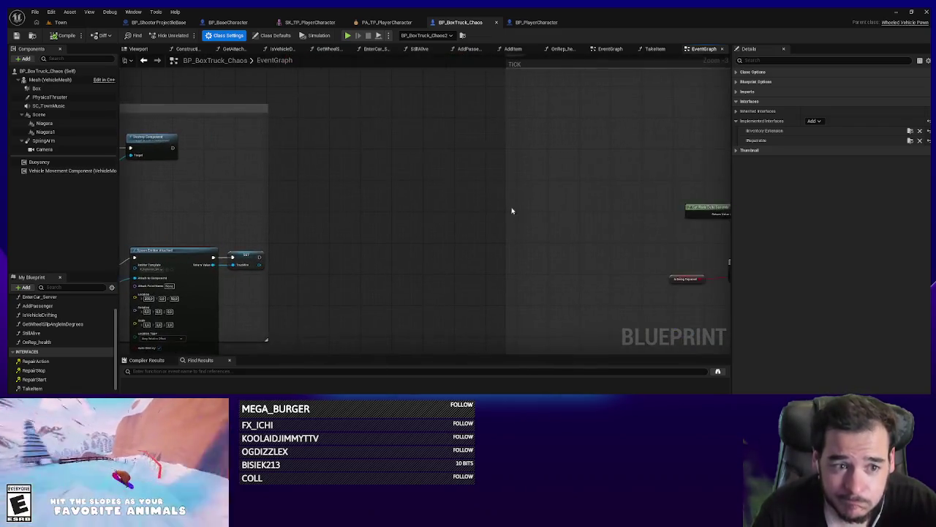
pyautogui.scroll(-5, 331, 200)
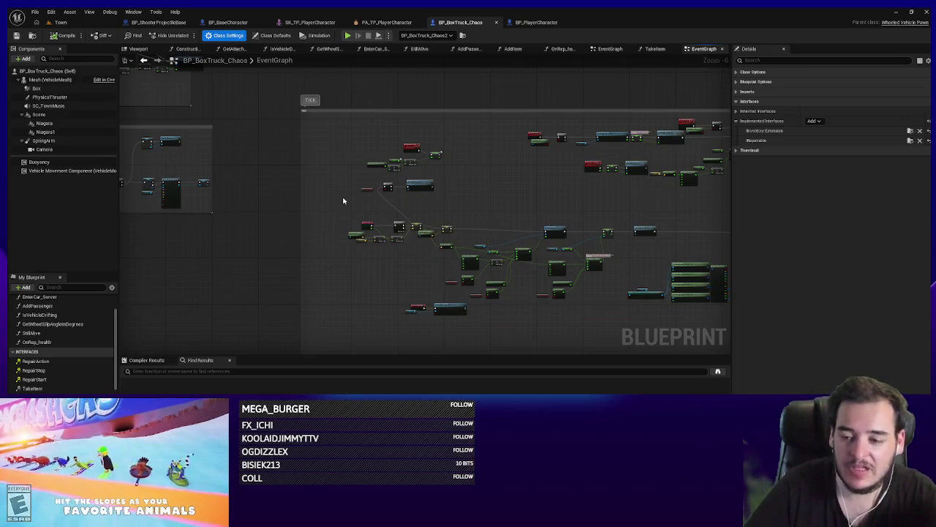
# Step: Search the truck Blueprint for 'overlap' and jump to On Component Begin Overlap (Box)
pyautogui.hotkey('ctrl', 'f')
pyautogui.write('overlapt')
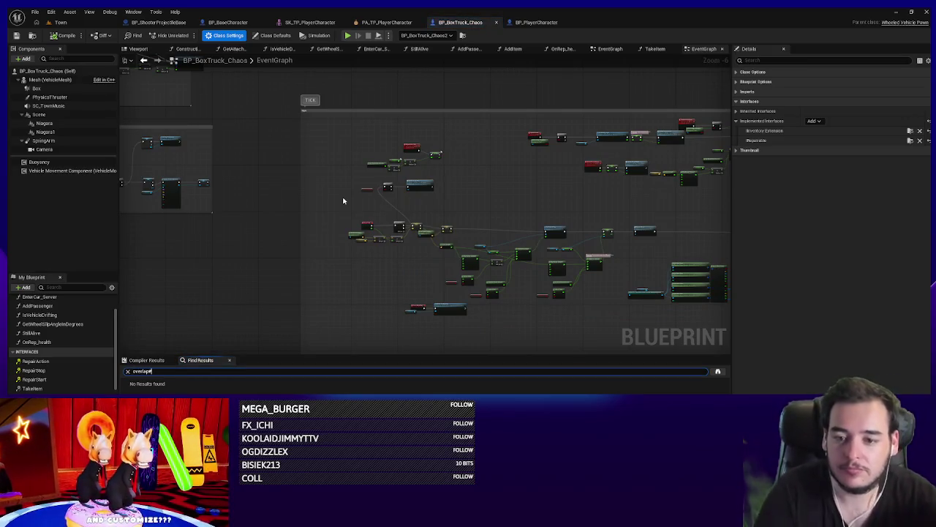
pyautogui.press('Return')
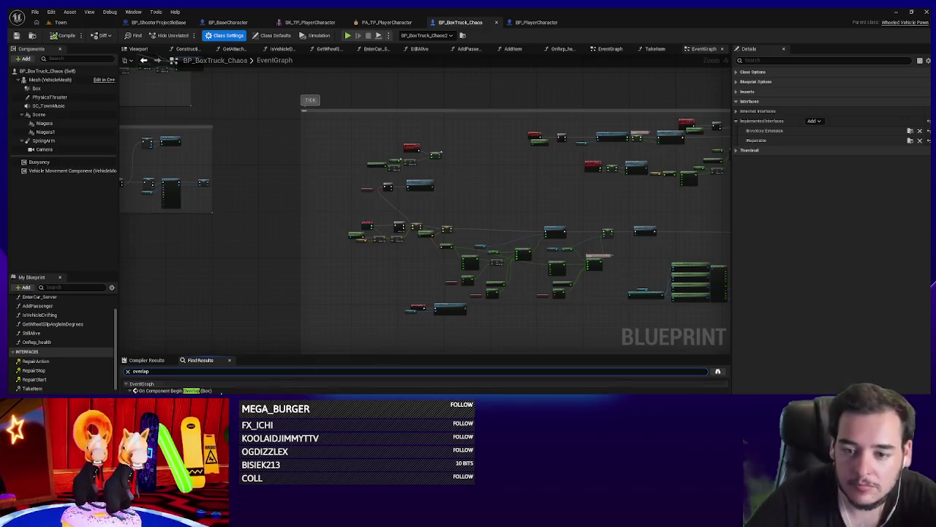
pyautogui.click(221, 391)
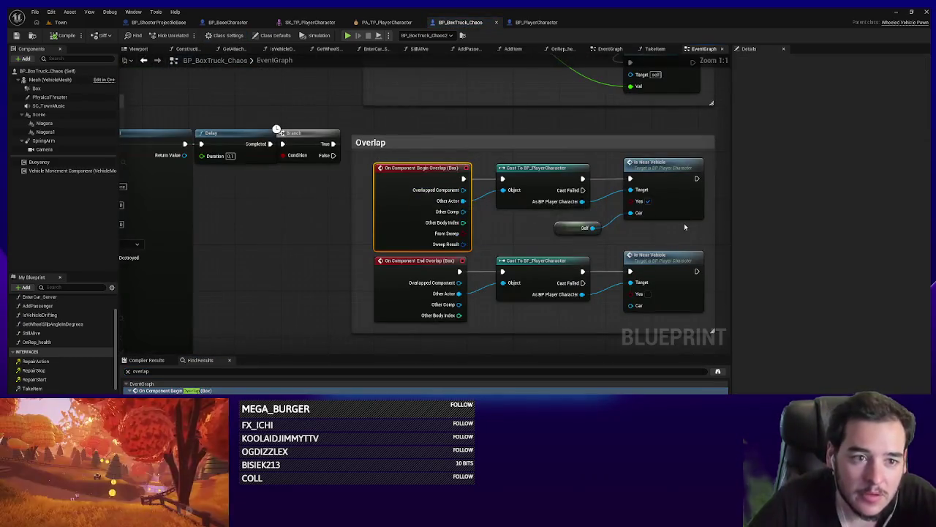
# Step: Shift the Is Near Vehicle and Self nodes right to make room
pyautogui.moveTo(684, 227); pyautogui.dragTo(542, 245)
pyautogui.scroll(-2, 57, 380)
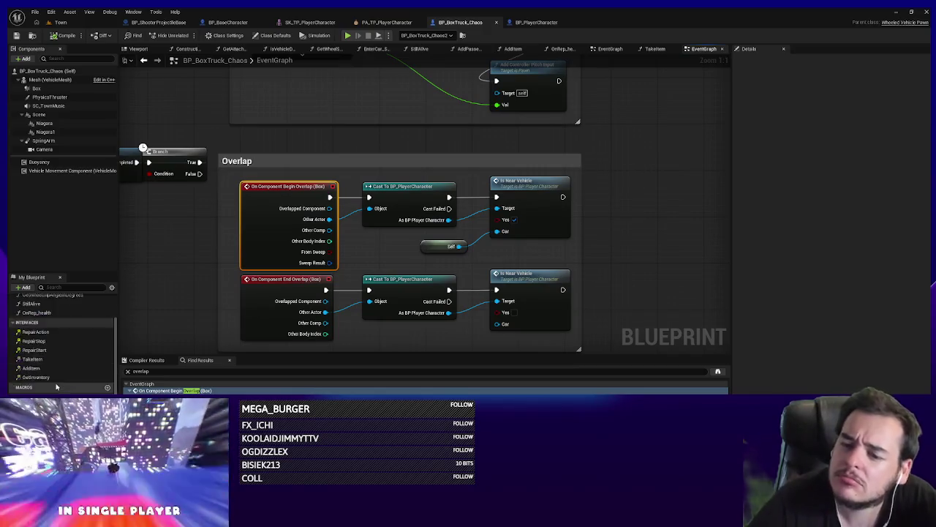
pyautogui.scroll(-5, 56, 366)
pyautogui.moveTo(543, 260); pyautogui.dragTo(457, 233)
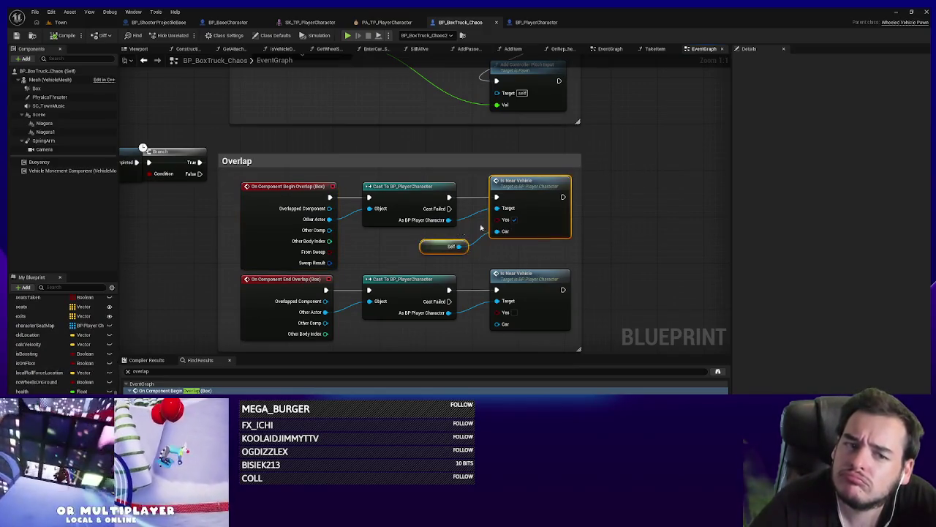
pyautogui.moveTo(544, 213); pyautogui.dragTo(651, 218)
pyautogui.moveTo(546, 292); pyautogui.dragTo(648, 293)
# Step: Insert a Branch after the Cast, with True wired to Is Near Vehicle
pyautogui.hotkey('ctrl', 'v')
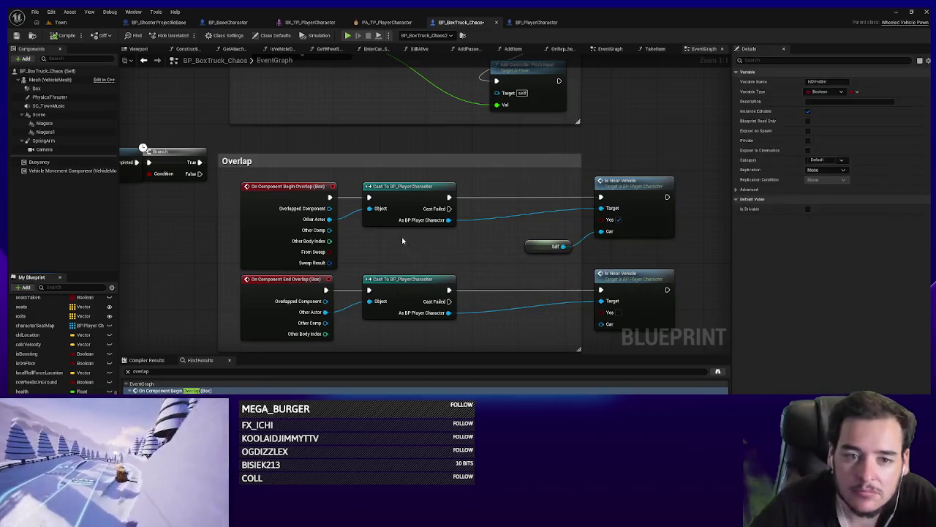
pyautogui.click(506, 252)
pyautogui.moveTo(506, 253)
pyautogui.mouseDown()
pyautogui.moveTo(515, 197)
pyautogui.moveTo(601, 196)
pyautogui.mouseUp()
pyautogui.click(428, 241)
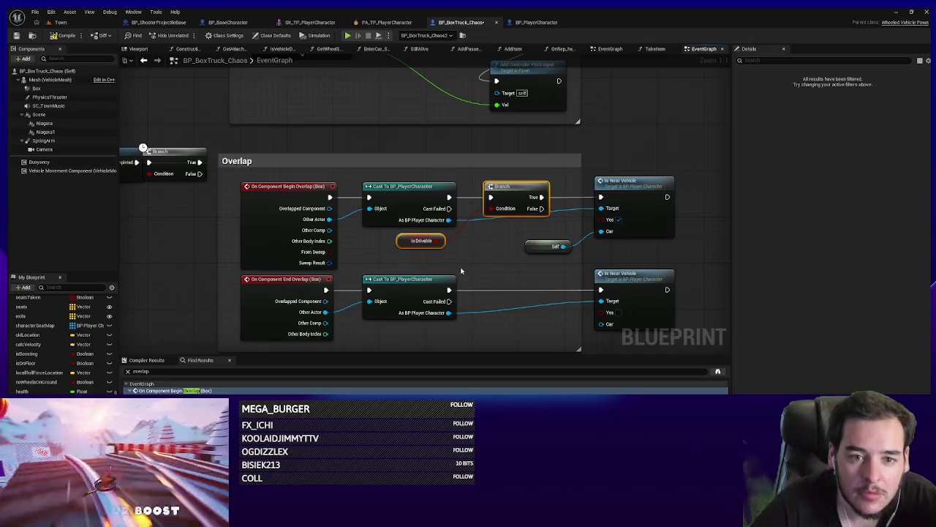
pyautogui.moveTo(461, 270); pyautogui.dragTo(551, 227)
pyautogui.click(488, 211)
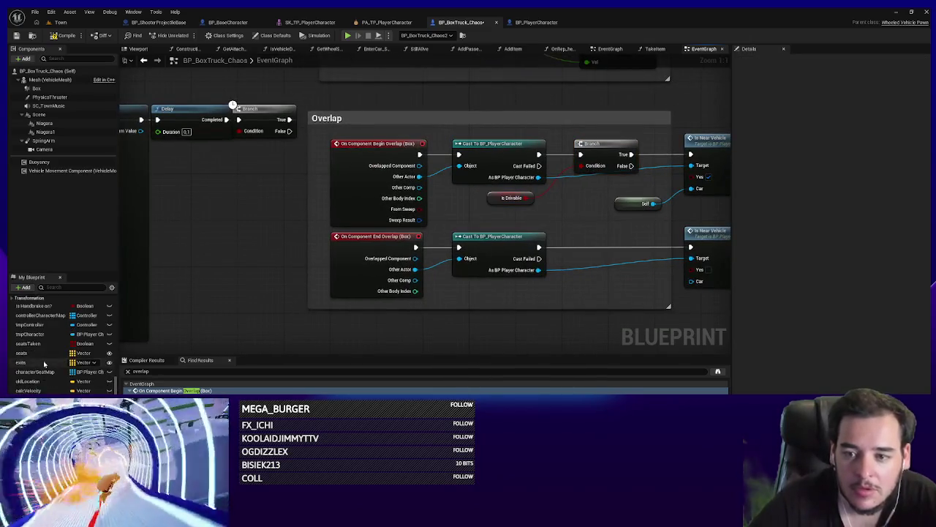
# Step: Open the Is Drivable node's context options and scroll around the graph
pyautogui.rightClick(497, 199)
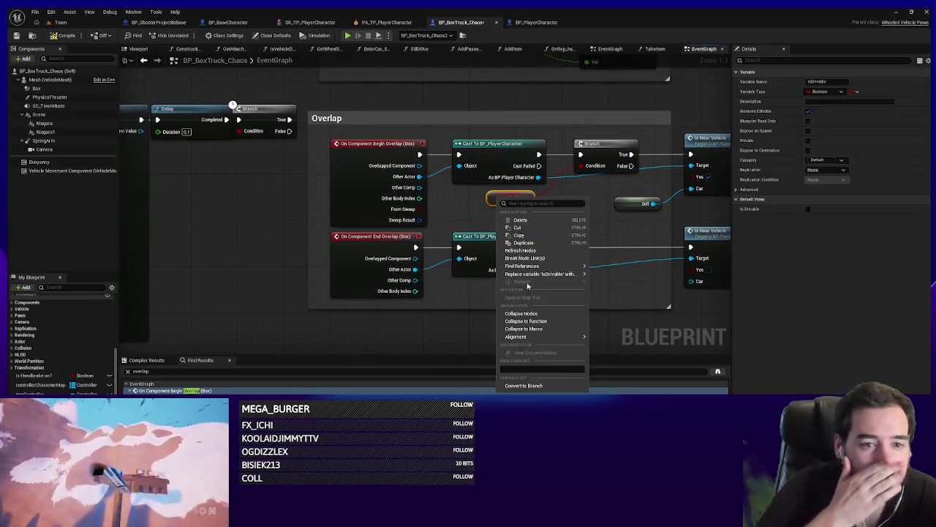
pyautogui.moveTo(541, 274)
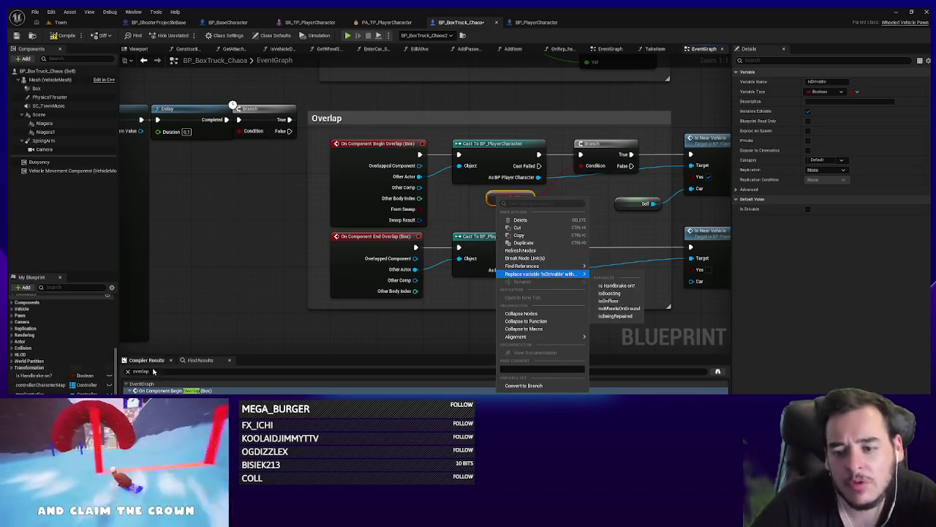
pyautogui.scroll(-6, 324, 309)
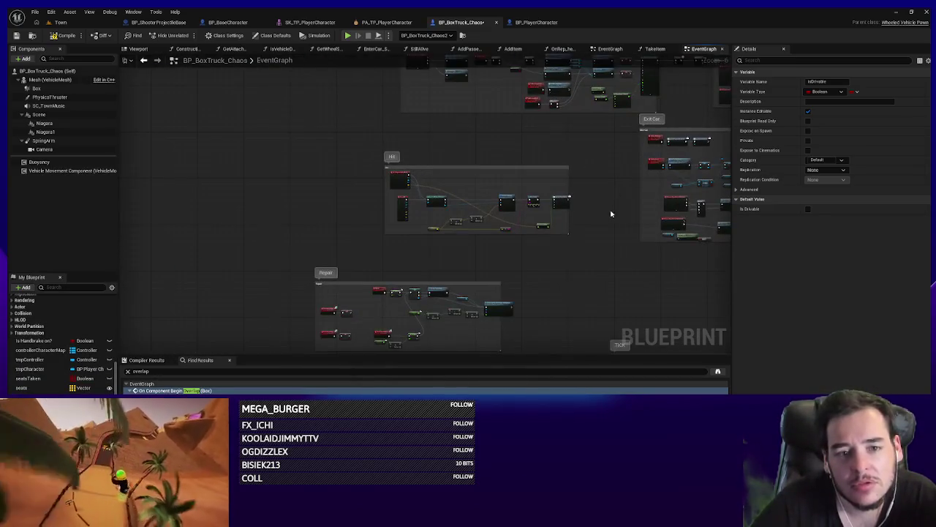
pyautogui.scroll(2, 451, 266)
pyautogui.scroll(2, 496, 115)
pyautogui.scroll(3, 410, 142)
pyautogui.scroll(3, 512, 231)
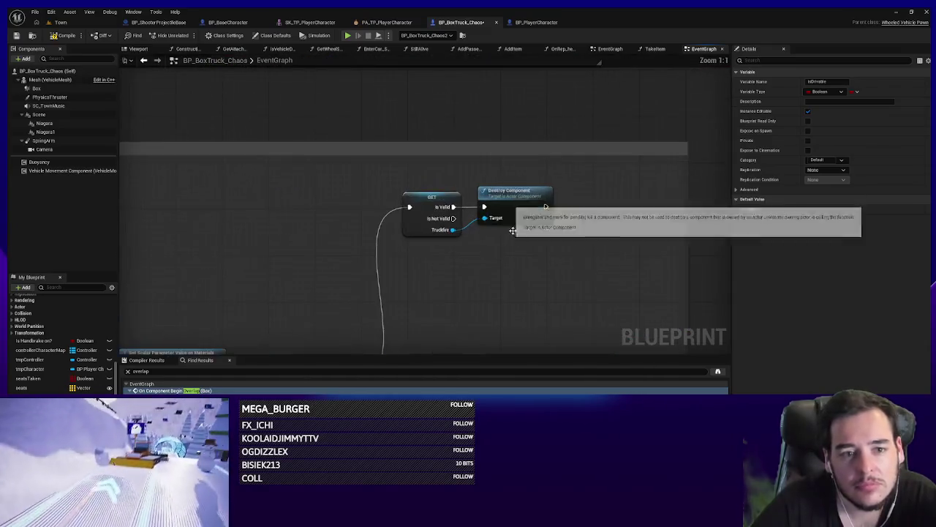
pyautogui.scroll(-2, 512, 231)
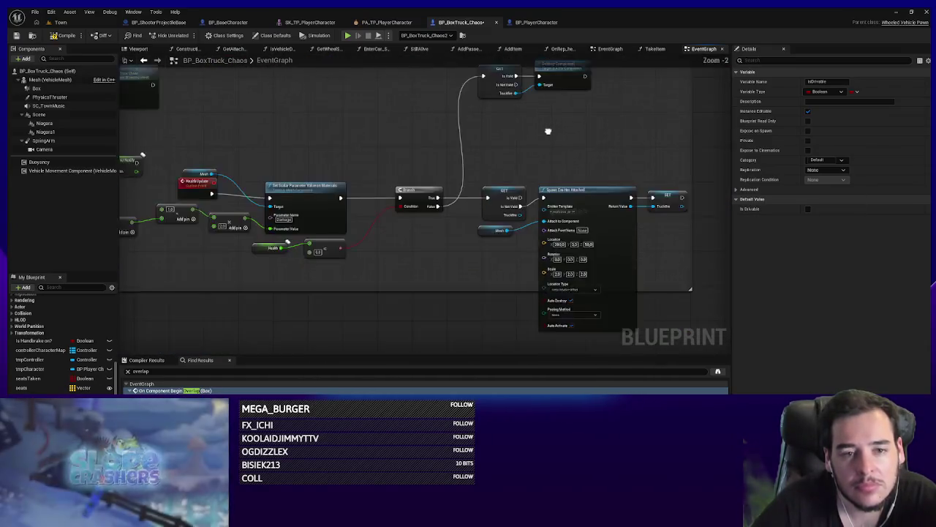
# Step: Return to the Overlap section and drag a Health getter in below Is Drivable
pyautogui.moveTo(548, 131); pyautogui.dragTo(452, 223)
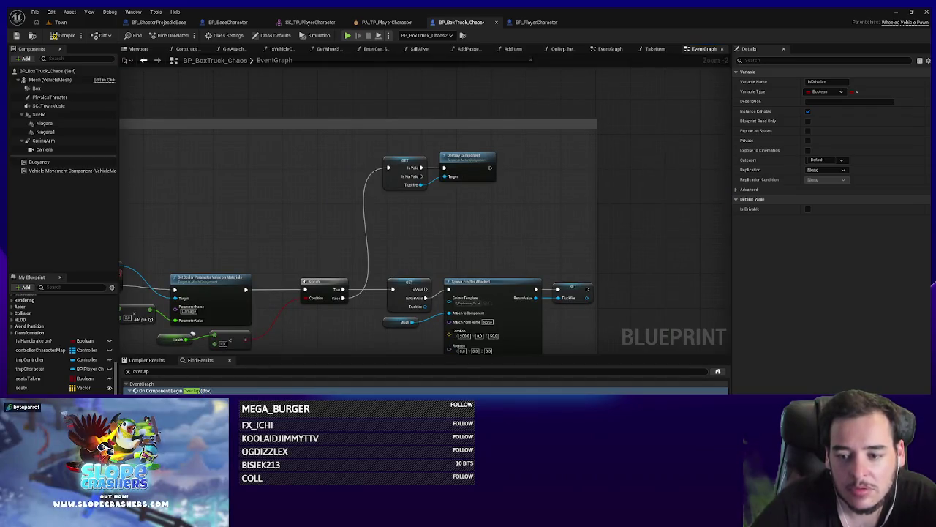
pyautogui.scroll(-3, 62, 336)
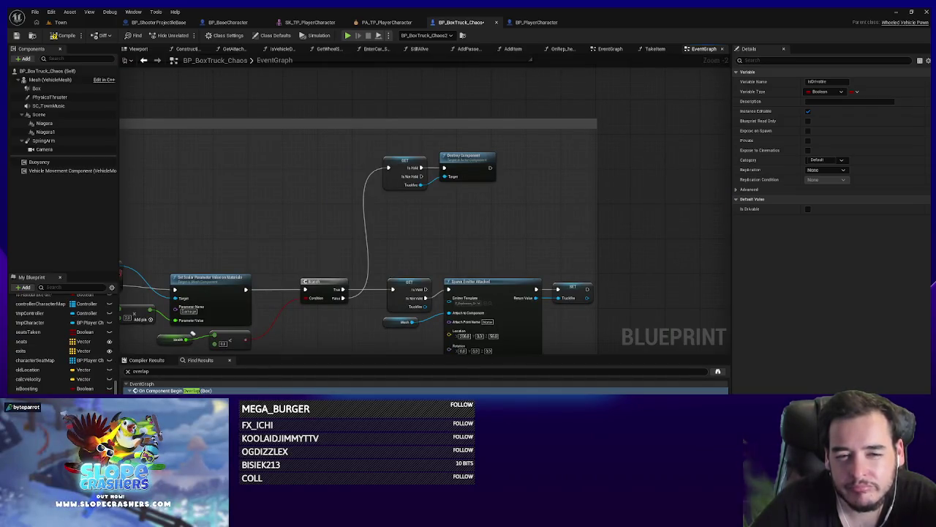
pyautogui.scroll(-5, 508, 205)
pyautogui.scroll(3, 483, 168)
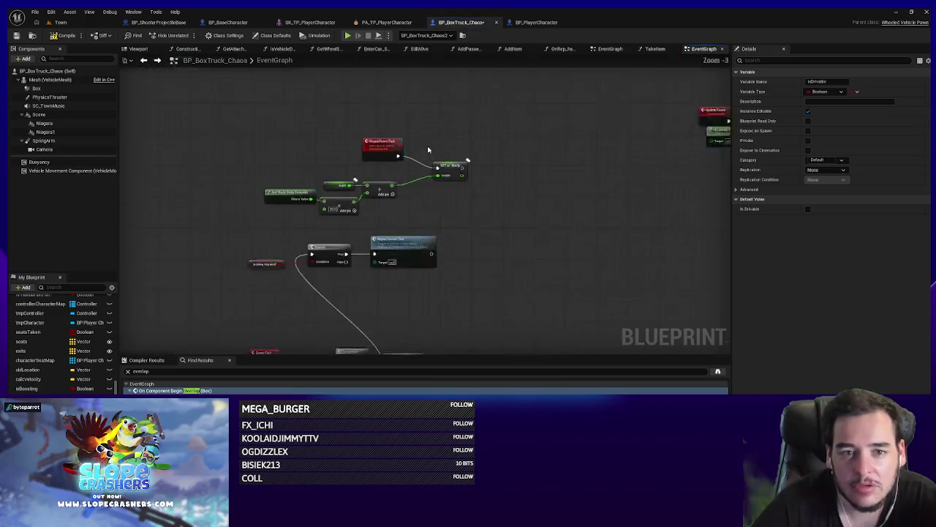
pyautogui.scroll(-8, 471, 156)
pyautogui.scroll(7, 493, 198)
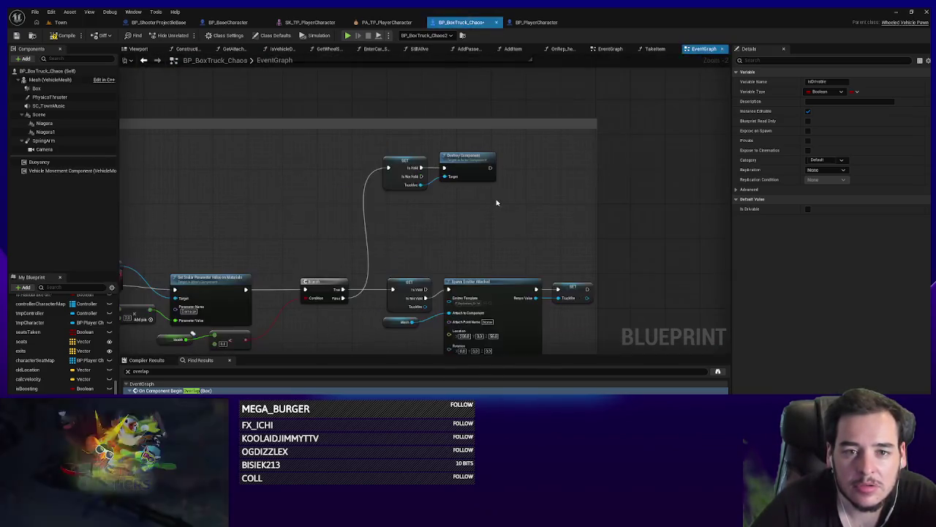
pyautogui.scroll(2, 495, 202)
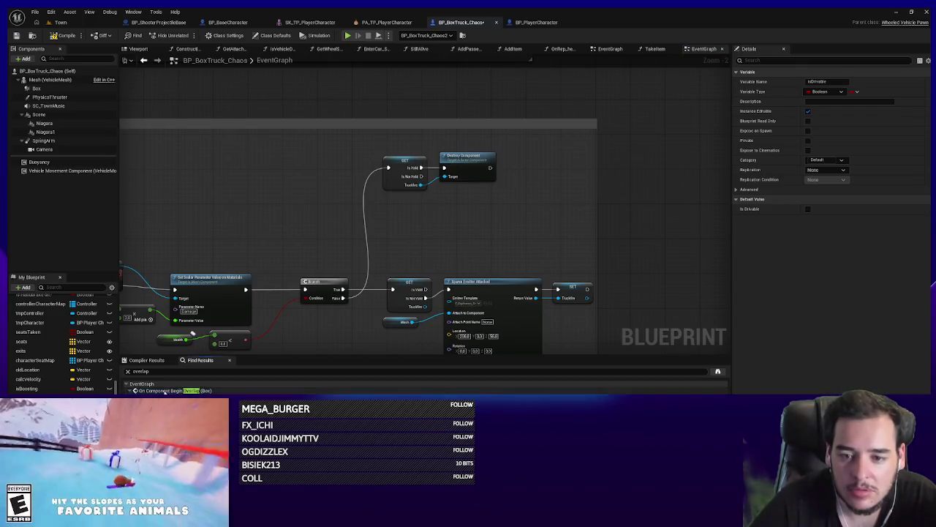
pyautogui.doubleClick(172, 390)
pyautogui.moveTo(44, 395)
pyautogui.mouseDown()
pyautogui.moveTo(541, 256)
pyautogui.moveTo(553, 234)
pyautogui.moveTo(600, 238)
pyautogui.moveTo(594, 253)
pyautogui.mouseUp()
# Step: Add a Health > 0.0 check, AND it with Is Drivable, and wire it to the Branch Condition
pyautogui.click(570, 235)
pyautogui.write('>')
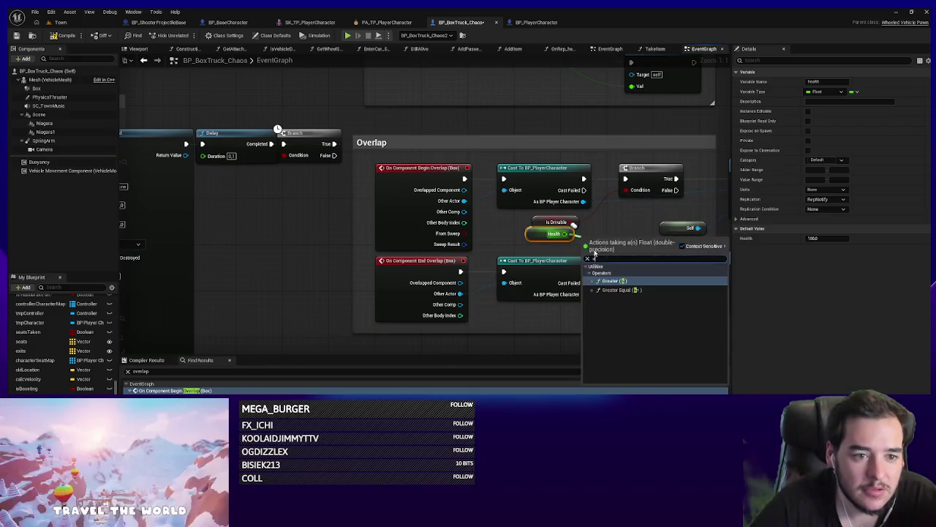
pyautogui.click(618, 280)
pyautogui.moveTo(573, 223)
pyautogui.mouseDown()
pyautogui.moveTo(627, 229)
pyautogui.moveTo(629, 220)
pyautogui.mouseUp()
pyautogui.write('and')
pyautogui.click(656, 251)
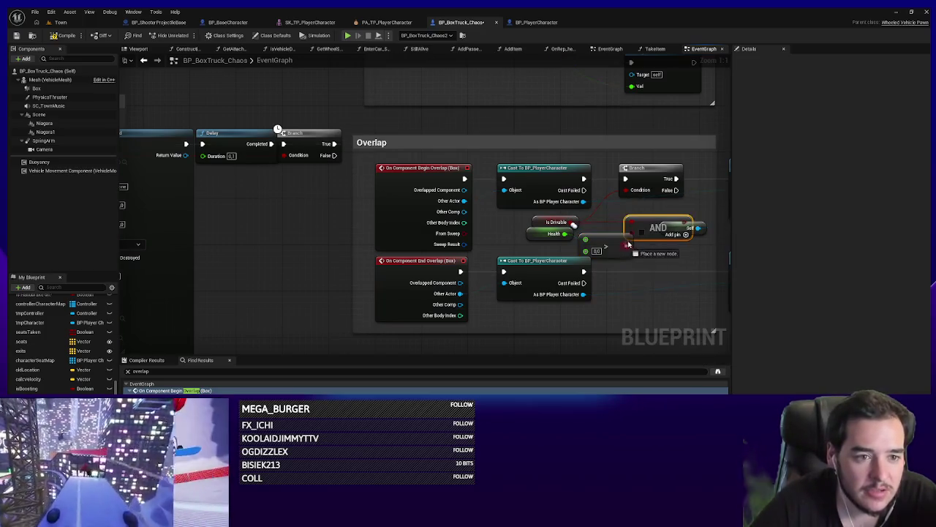
pyautogui.moveTo(688, 226); pyautogui.dragTo(634, 192)
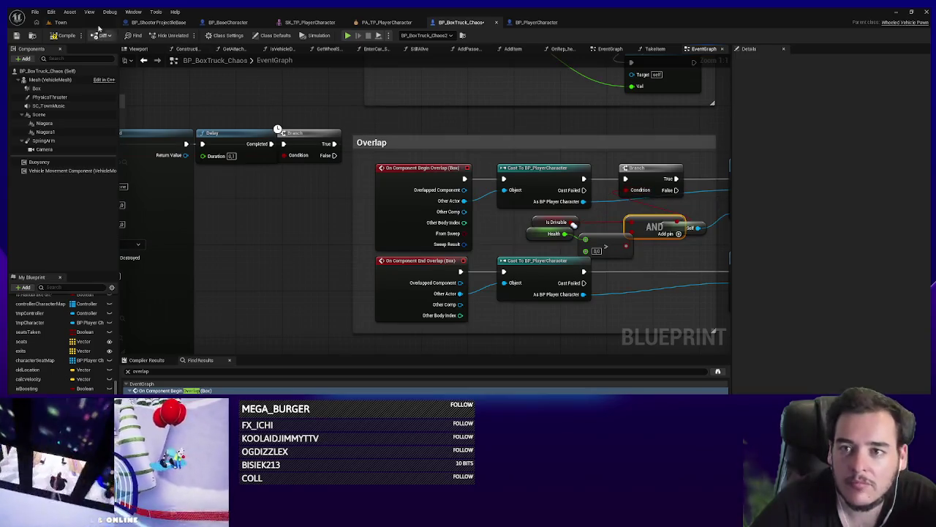
pyautogui.click(58, 22)
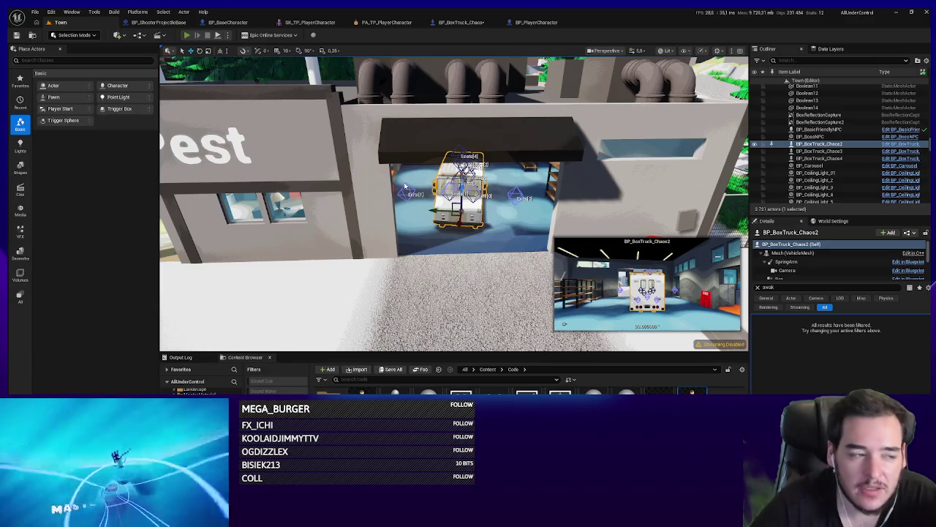
# Step: Play-test briefly beside the box truck, then reopen the BP_BoxTruck_Chaos event graph
pyautogui.hotkey('alt', 'p')
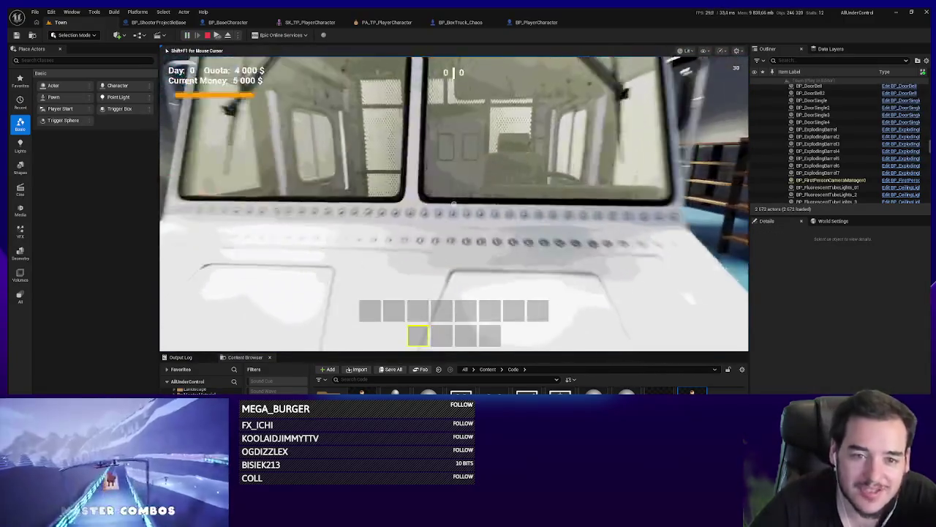
pyautogui.press('s')
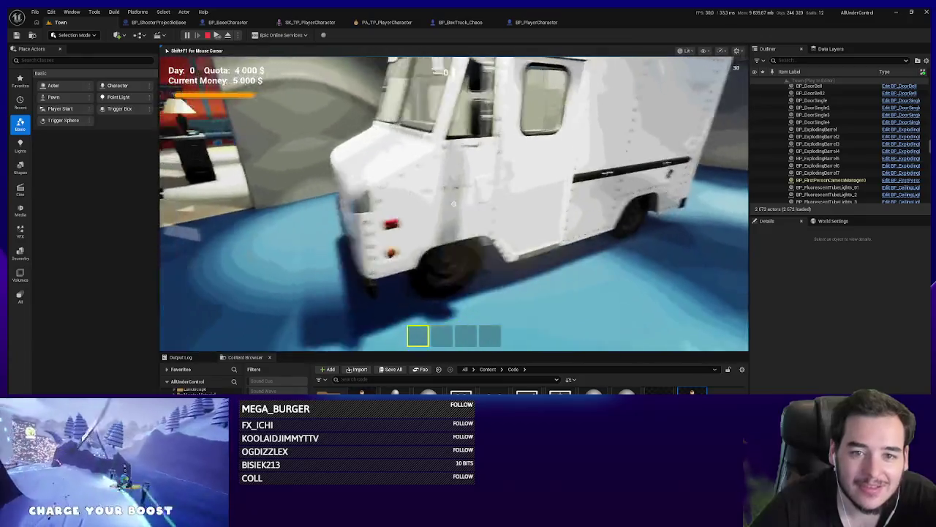
pyautogui.press('Escape')
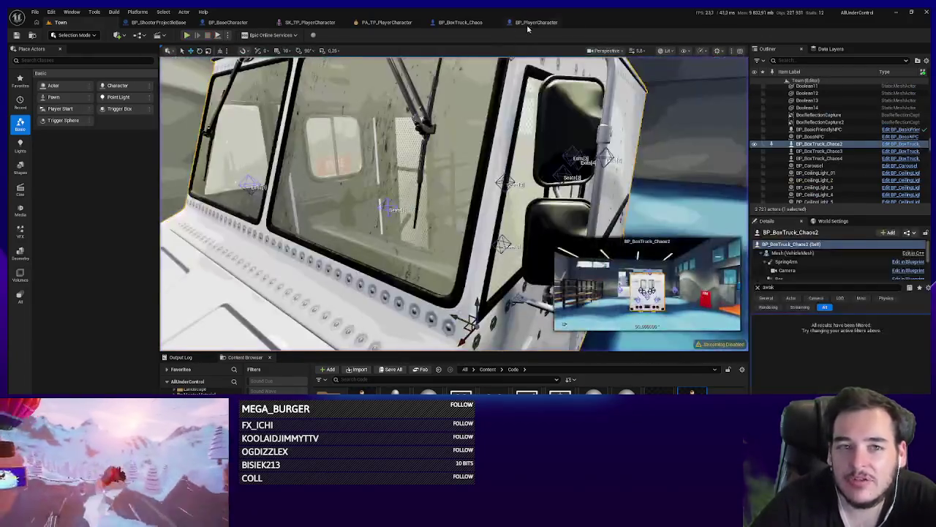
pyautogui.click(460, 23)
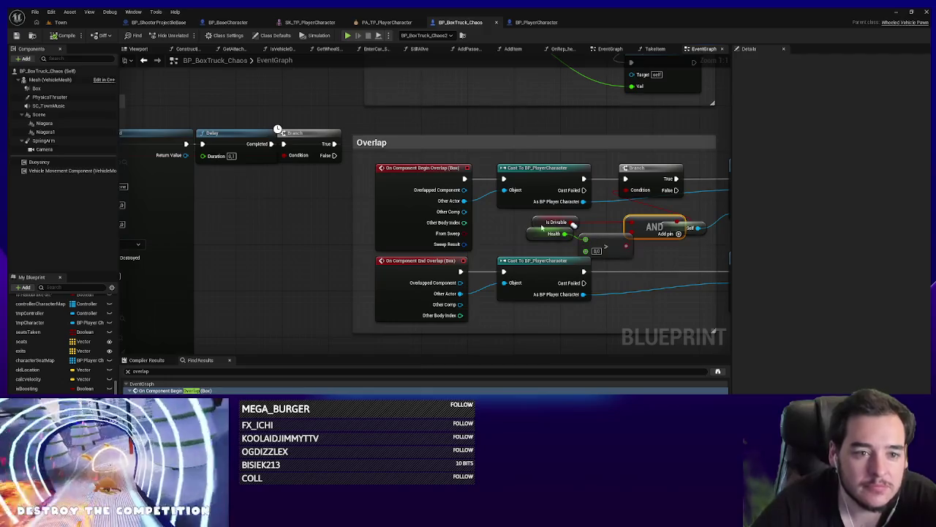
# Step: Set BP_BoxTruck_Chaos's IsDrivable default value to true, then switch back to the Town level
pyautogui.click(541, 224)
pyautogui.moveTo(601, 227); pyautogui.dragTo(506, 232)
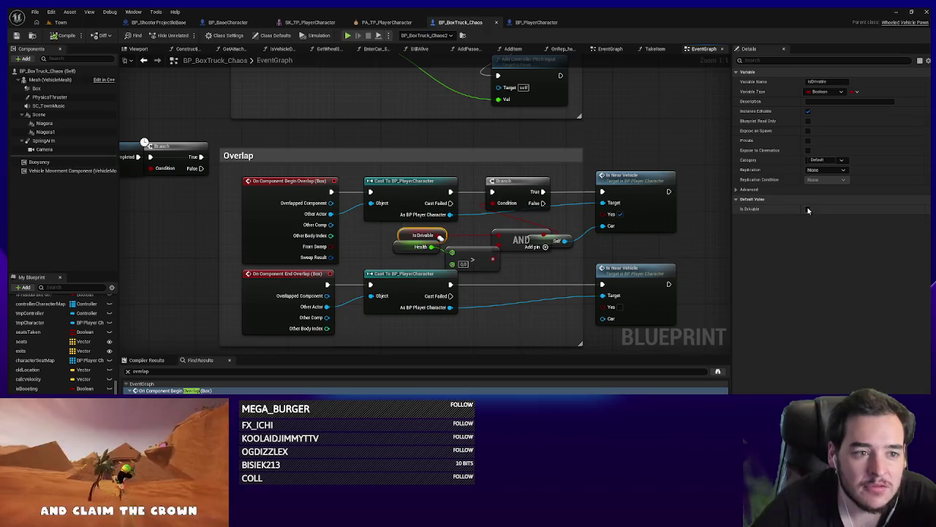
pyautogui.click(808, 209)
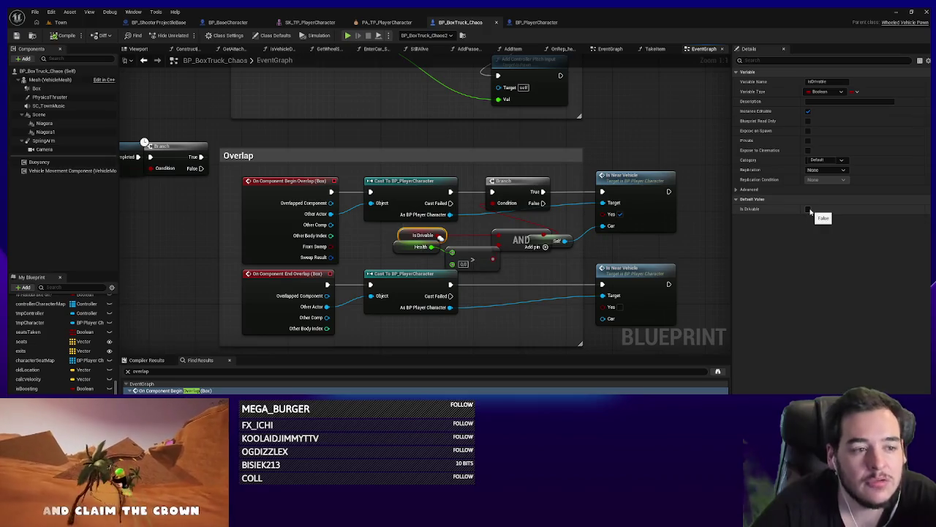
pyautogui.click(60, 22)
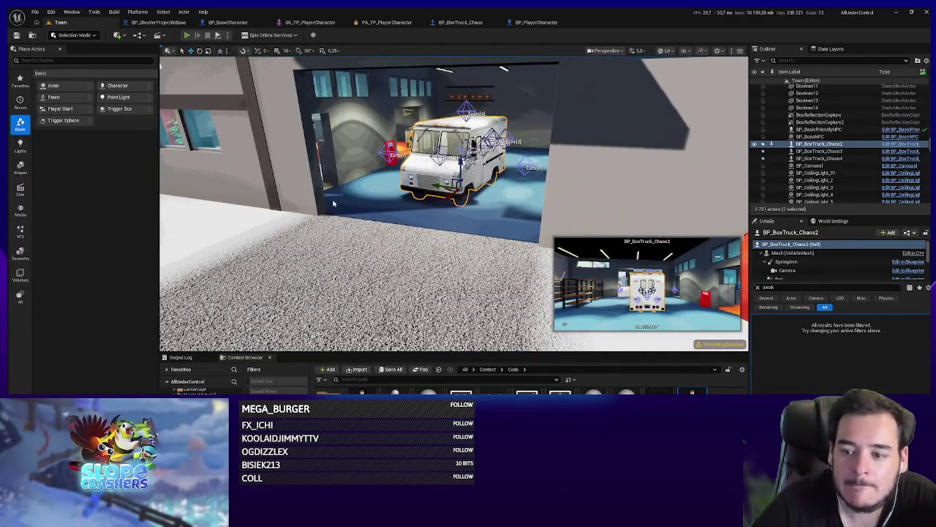
pyautogui.hotkey('alt', 'p')
pyautogui.press('w')
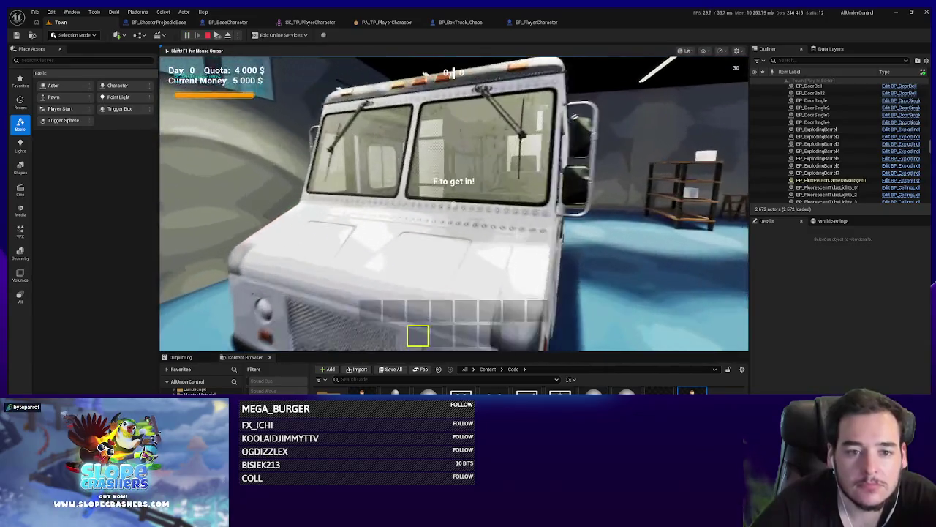
pyautogui.press('f')
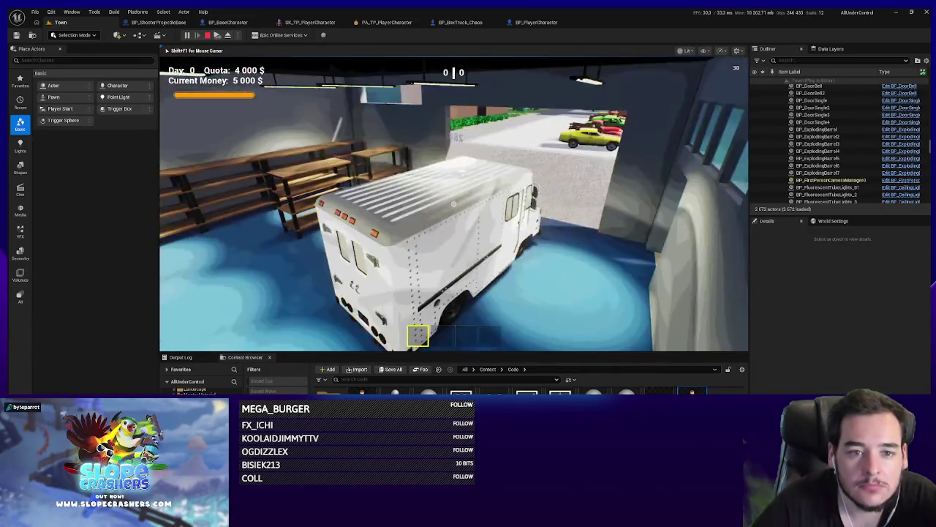
pyautogui.press('w')
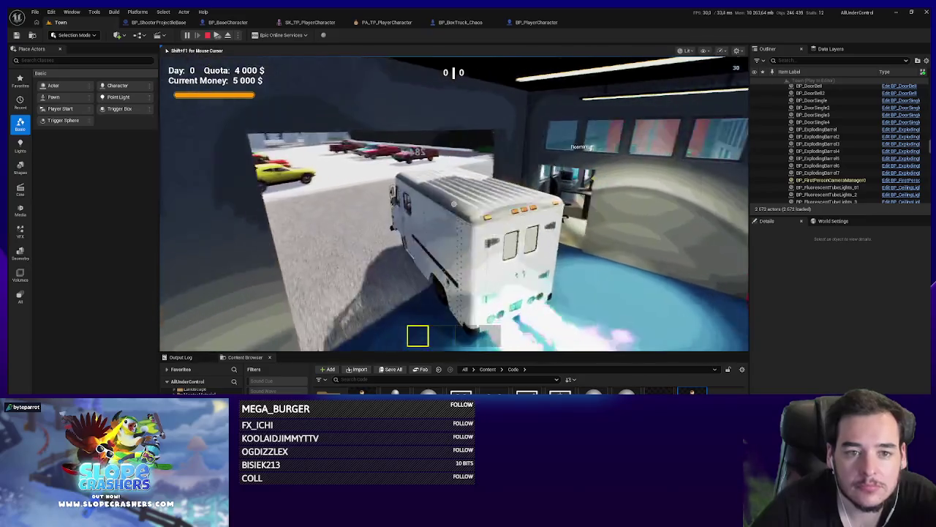
pyautogui.press('a')
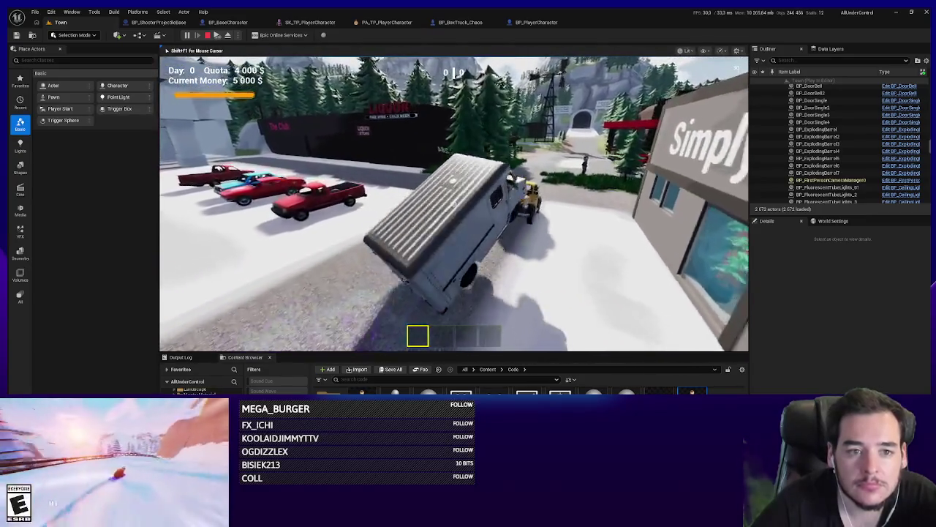
pyautogui.press('w')
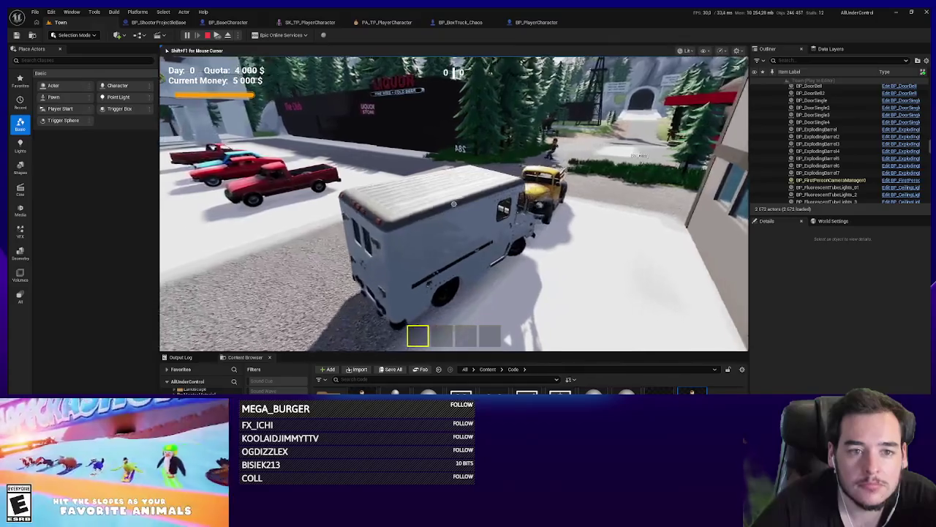
pyautogui.press('a')
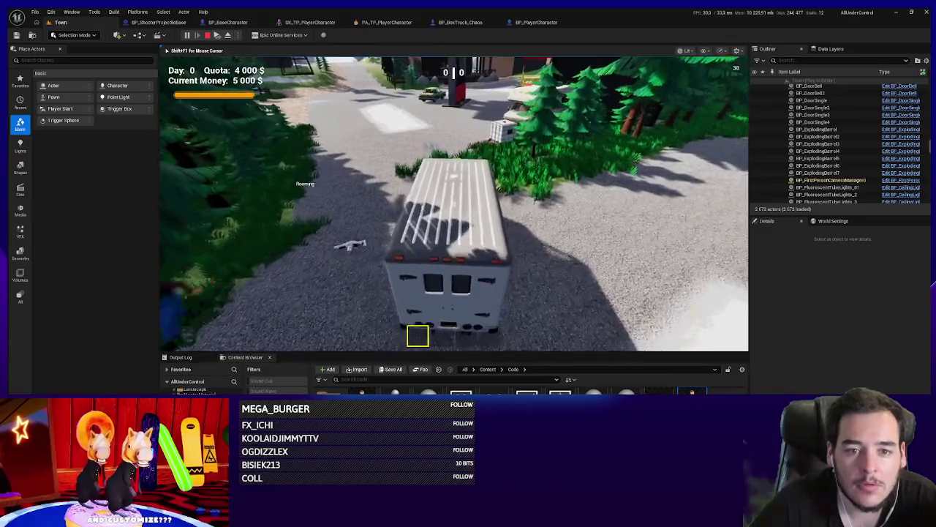
pyautogui.press('f')
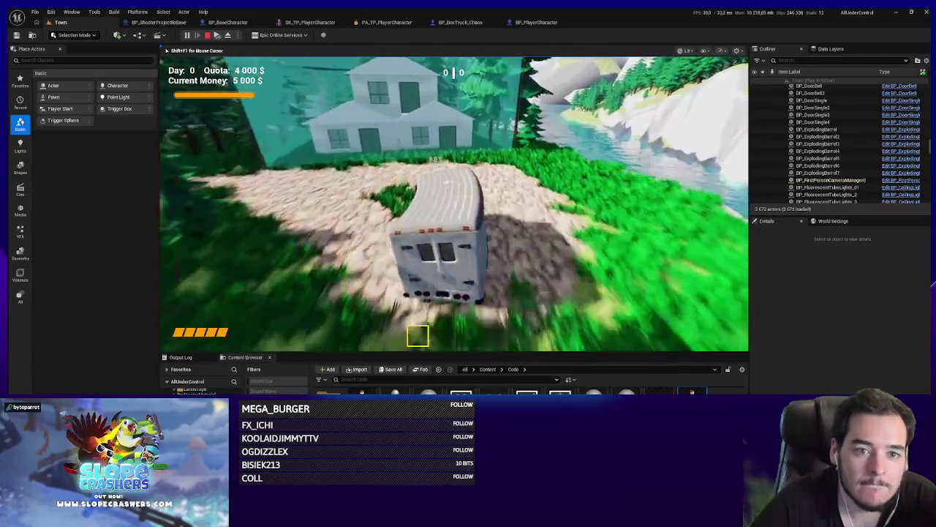
pyautogui.press('f')
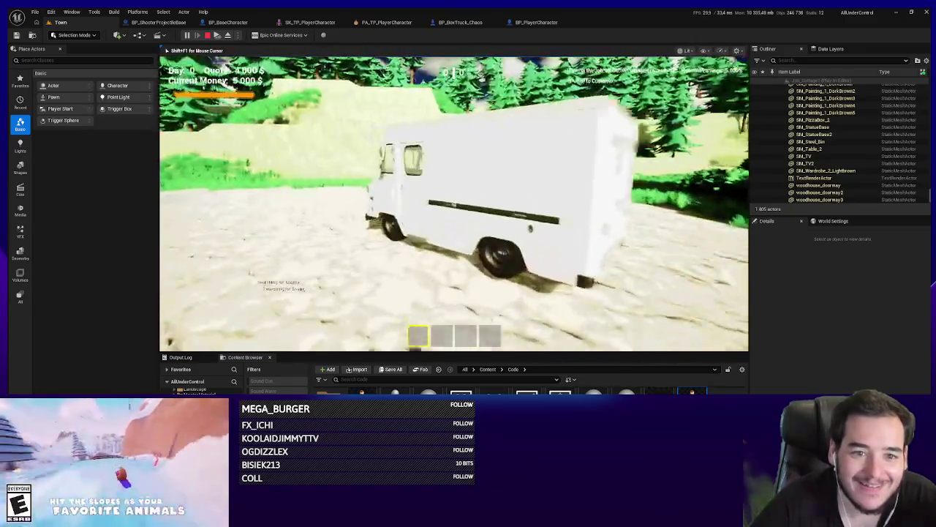
pyautogui.press('e')
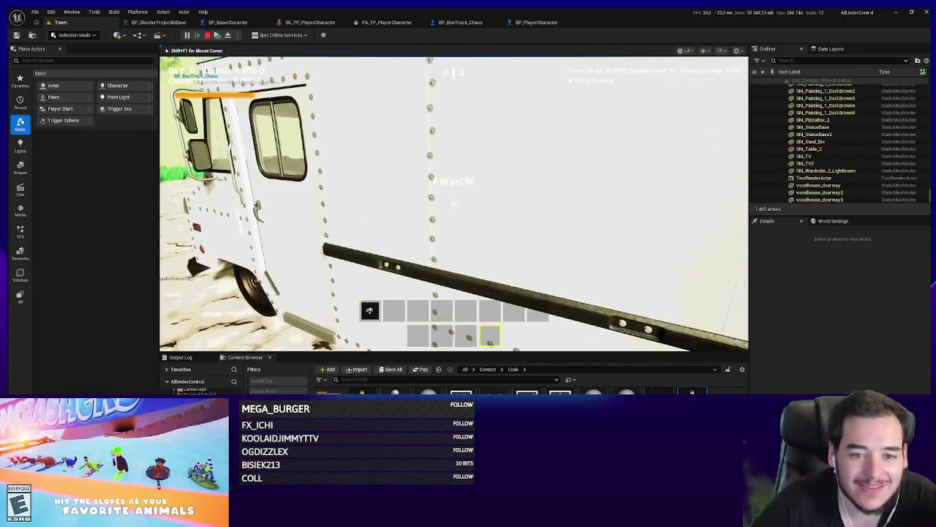
pyautogui.press('w')
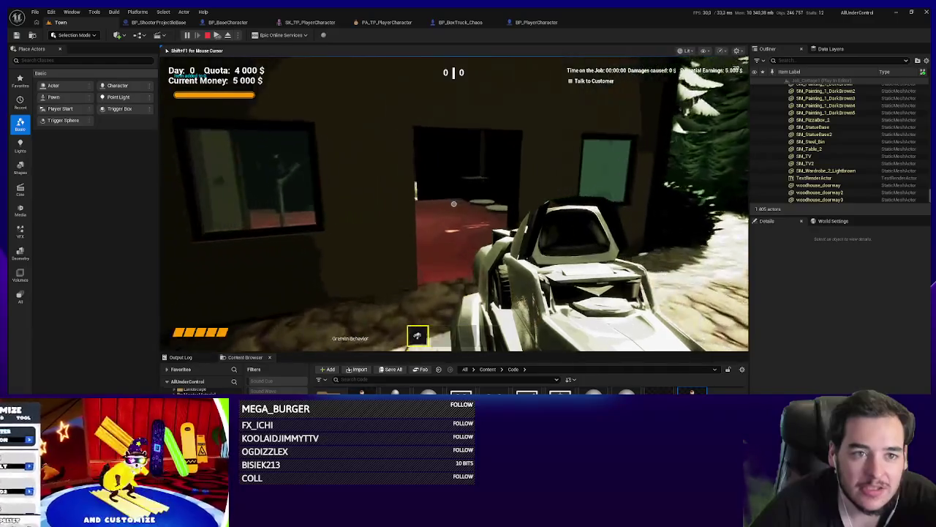
pyautogui.press('w')
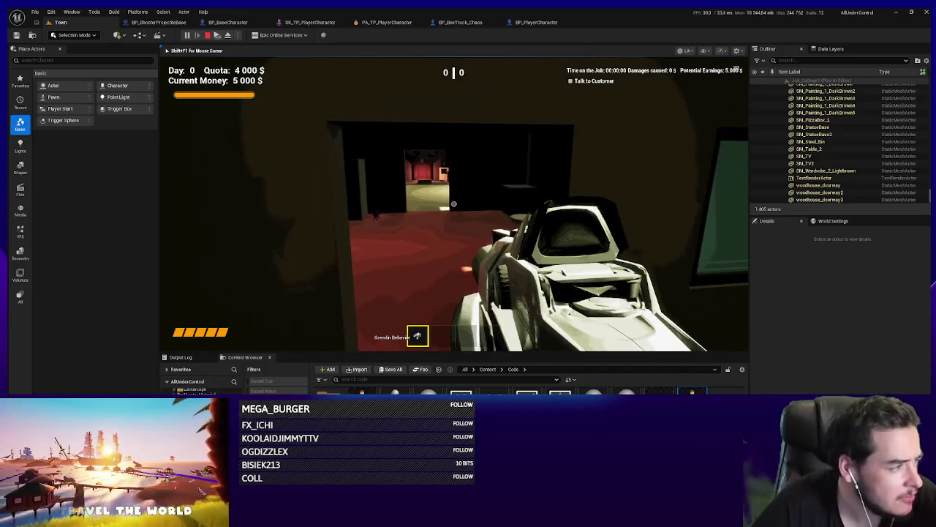
pyautogui.press('w')
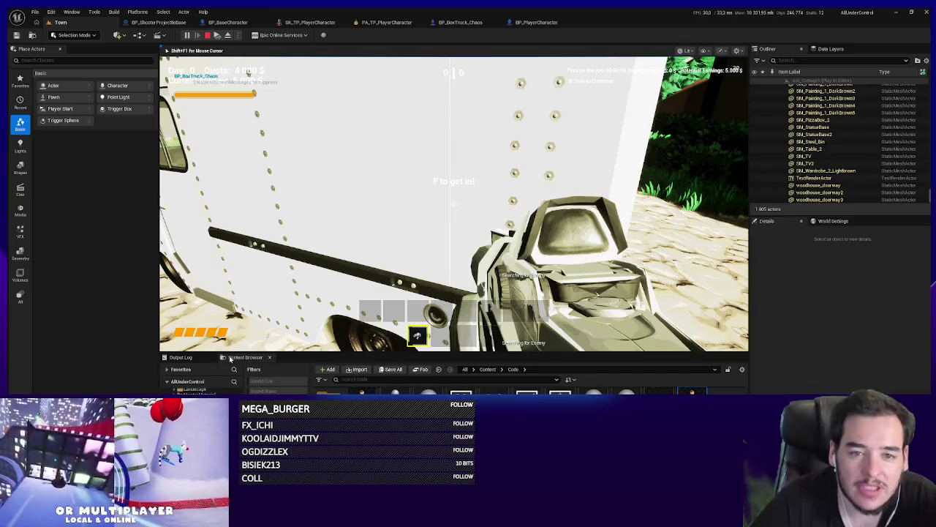
pyautogui.press('Escape')
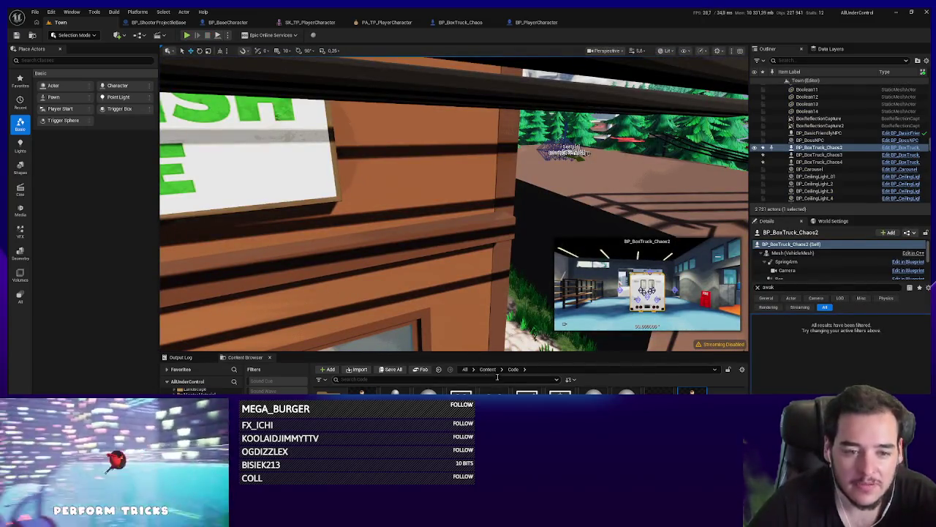
# Step: Open Job_Cottage1 from a 'job cot' search, saving and checking out the edited box truck actors
pyautogui.click(487, 369)
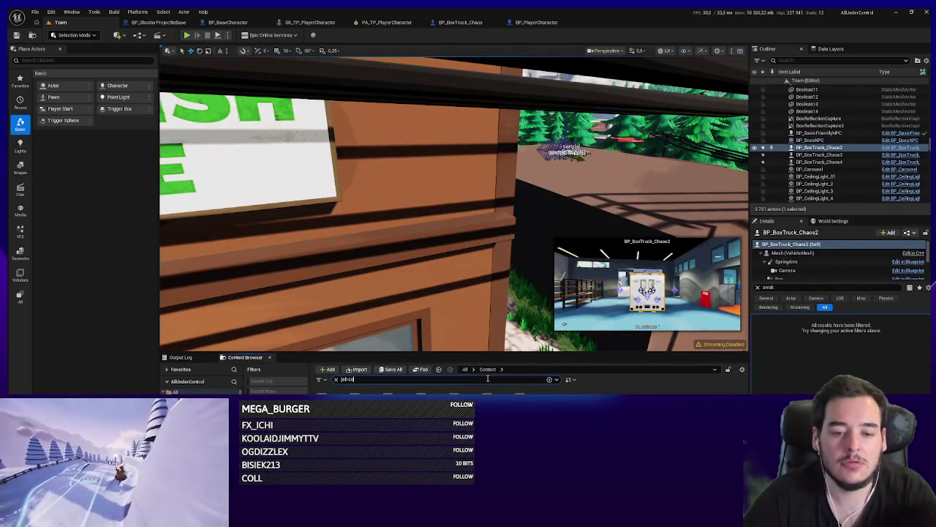
pyautogui.write('t')
pyautogui.hotkey('ctrl', 'shift', 's')
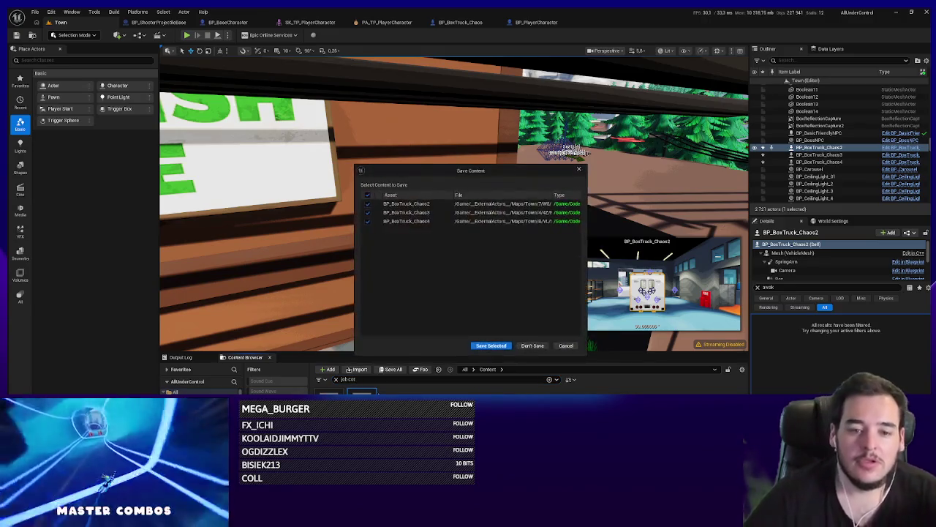
pyautogui.click(490, 343)
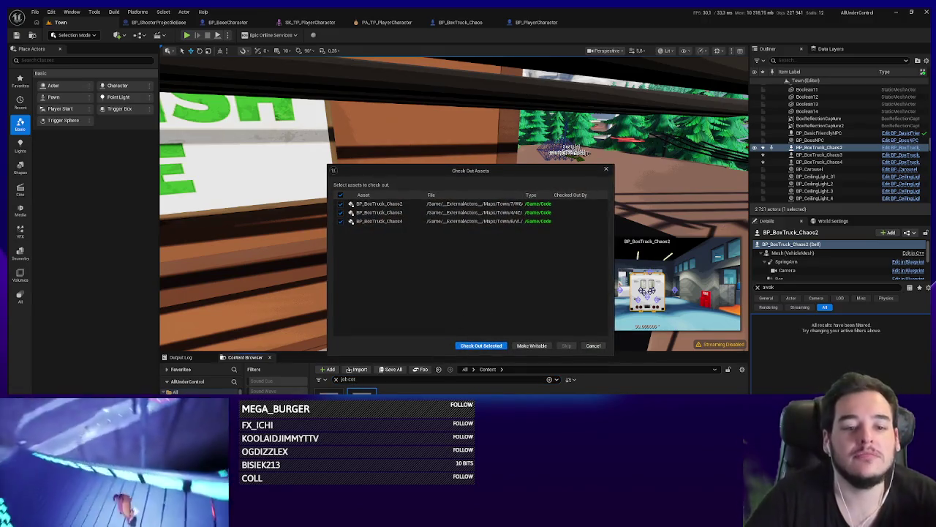
pyautogui.click(480, 345)
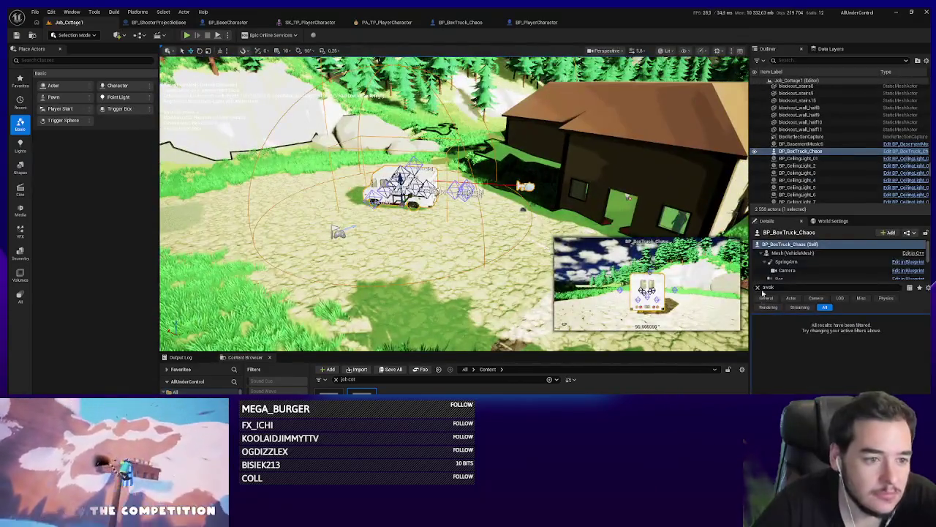
# Step: Check out Job_Cottage1, playtest walking to the white truck, then orbit into the cottage's navmesh
pyautogui.click(759, 288)
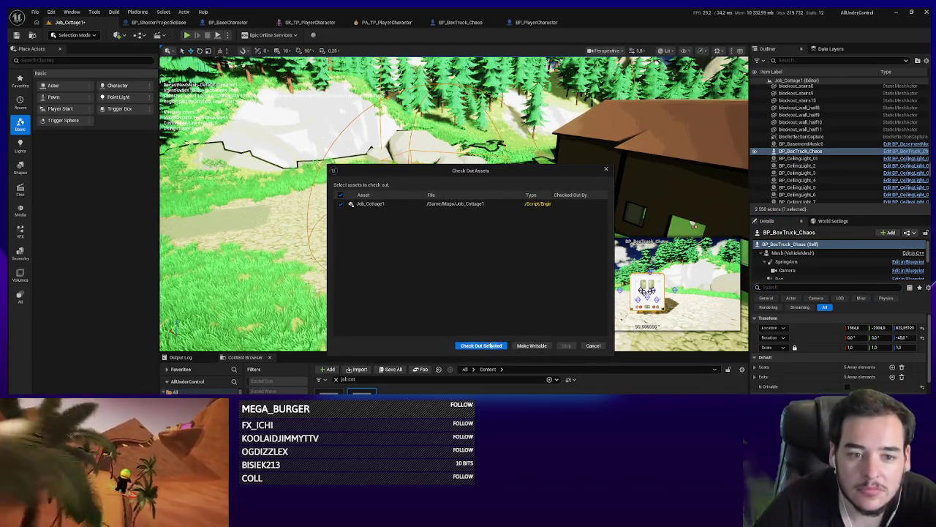
pyautogui.click(490, 345)
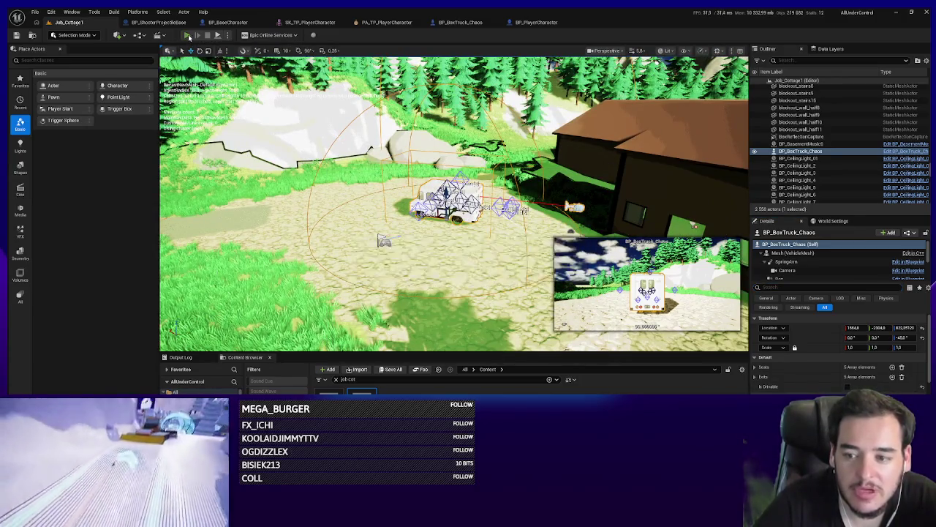
pyautogui.click(187, 35)
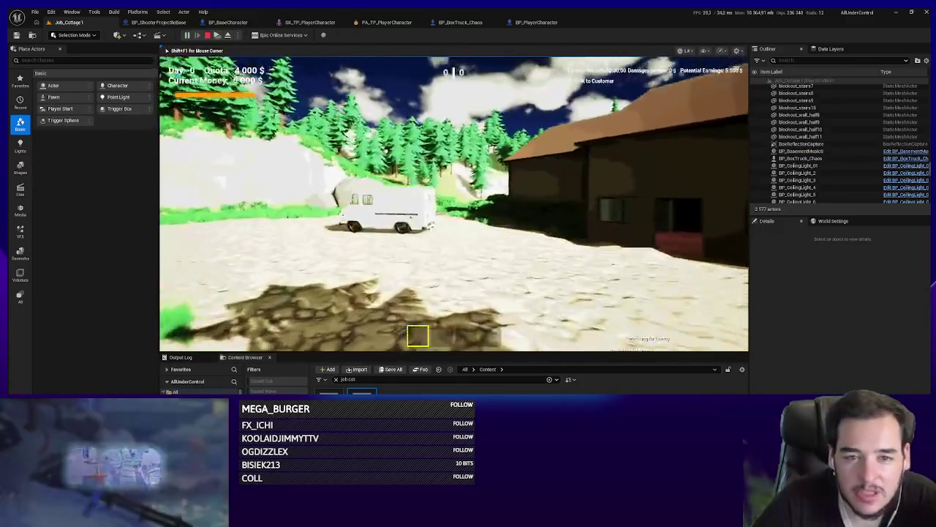
pyautogui.press('w')
pyautogui.press('4')
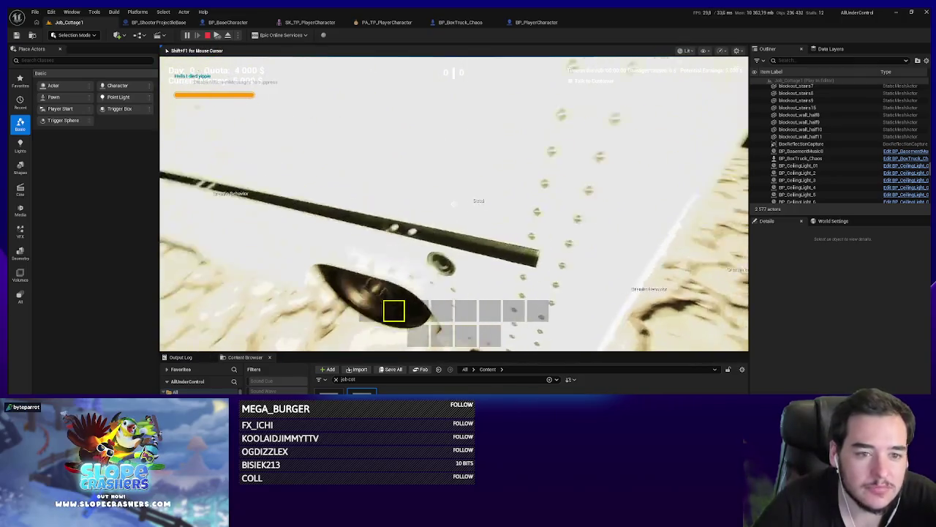
pyautogui.press('Escape')
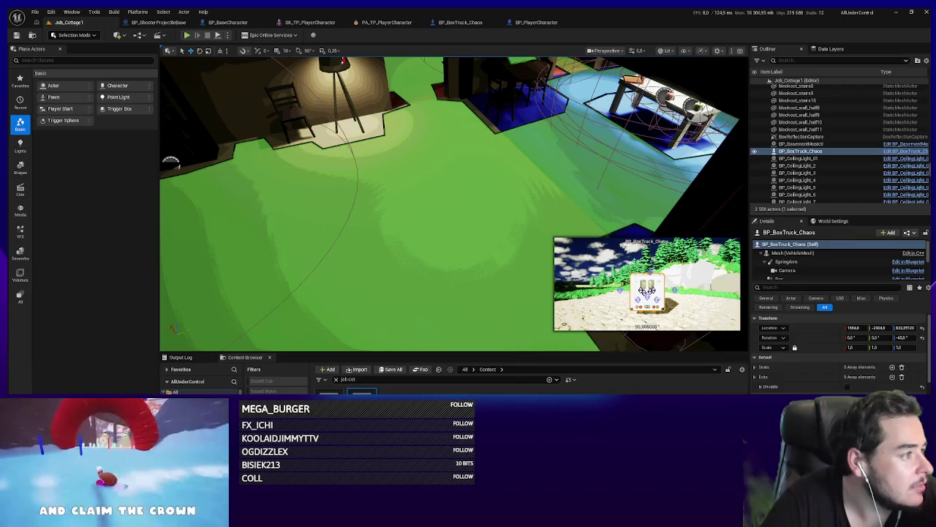
pyautogui.moveTo(468, 246); pyautogui.dragTo(473, 272)
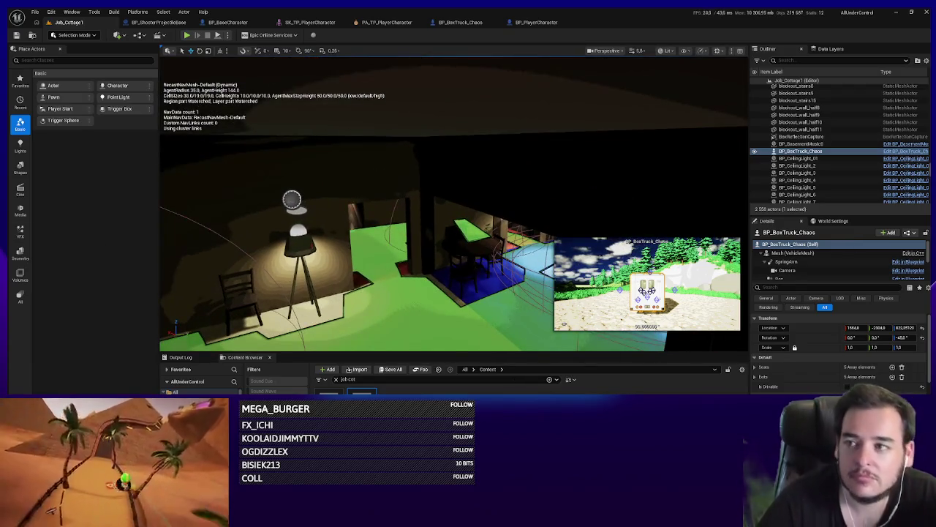